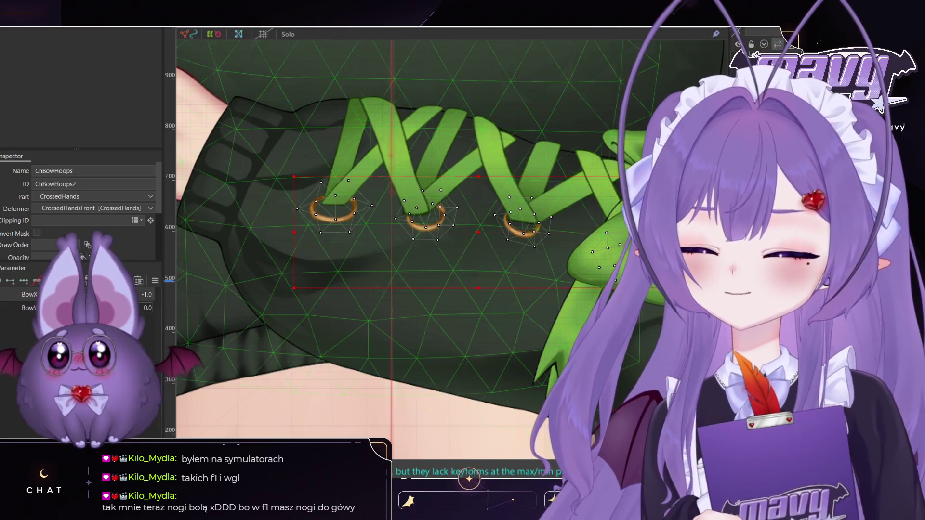
# Step: Paint weights onto the middle and right bow hoops, checking them with BowX at 1.0 and -1.0
pyautogui.moveTo(48, 299); pyautogui.dragTo(140, 300)
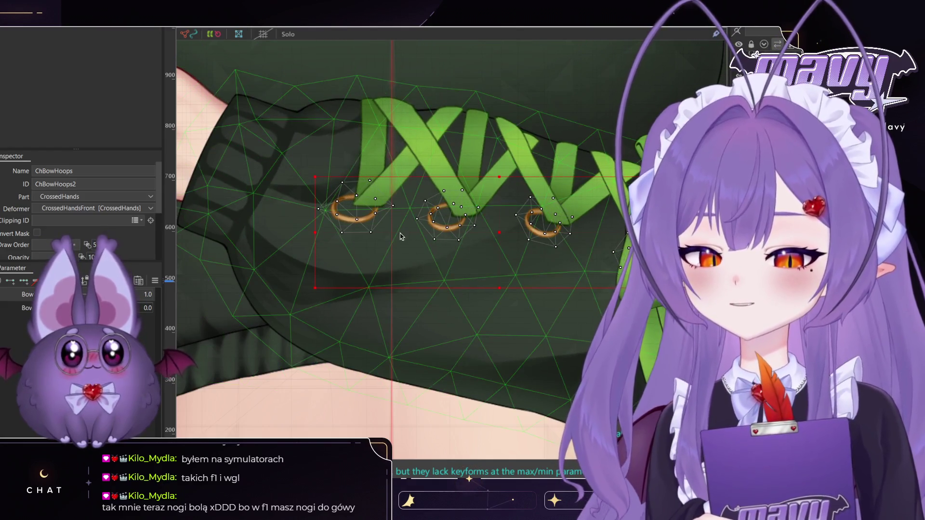
pyautogui.press('b')
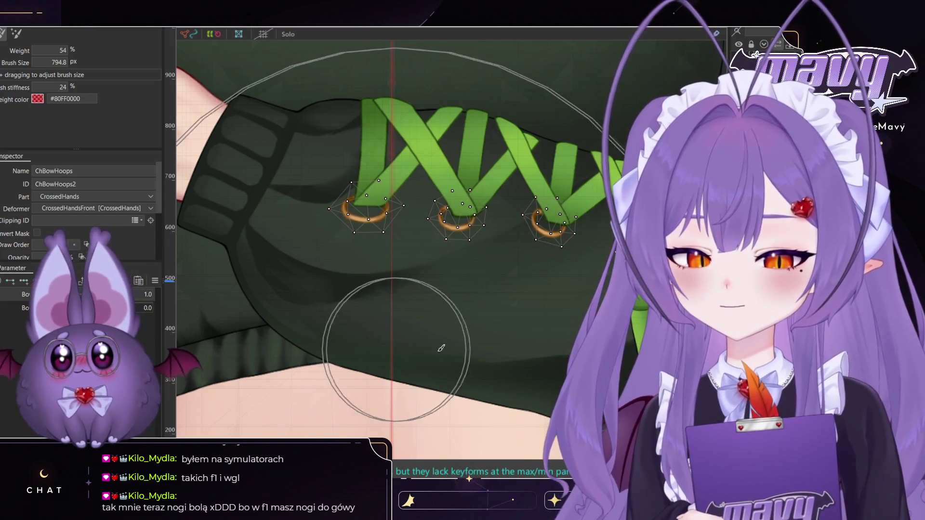
pyautogui.moveTo(489, 275)
pyautogui.mouseDown()
pyautogui.moveTo(465, 275)
pyautogui.moveTo(499, 240)
pyautogui.moveTo(479, 230)
pyautogui.mouseUp()
pyautogui.moveTo(535, 227); pyautogui.dragTo(554, 243)
pyautogui.moveTo(549, 202); pyautogui.dragTo(557, 219)
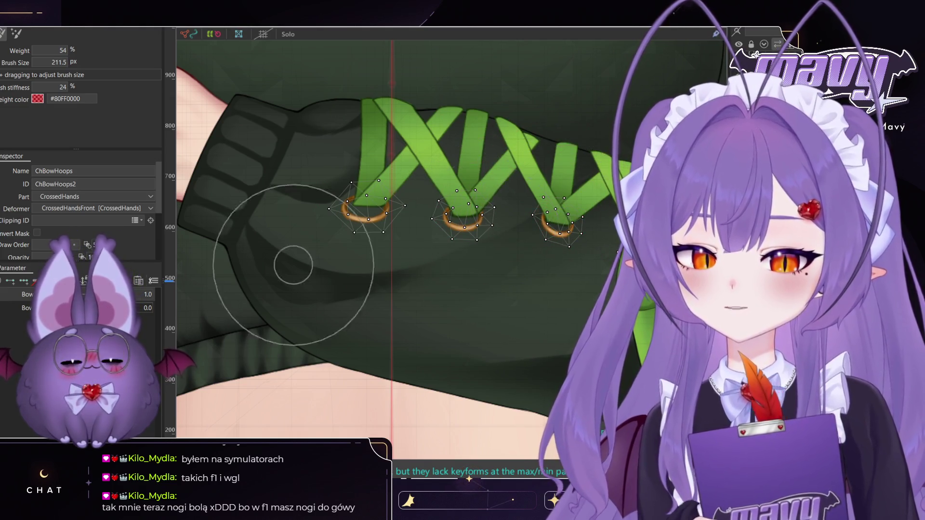
pyautogui.click(46, 298)
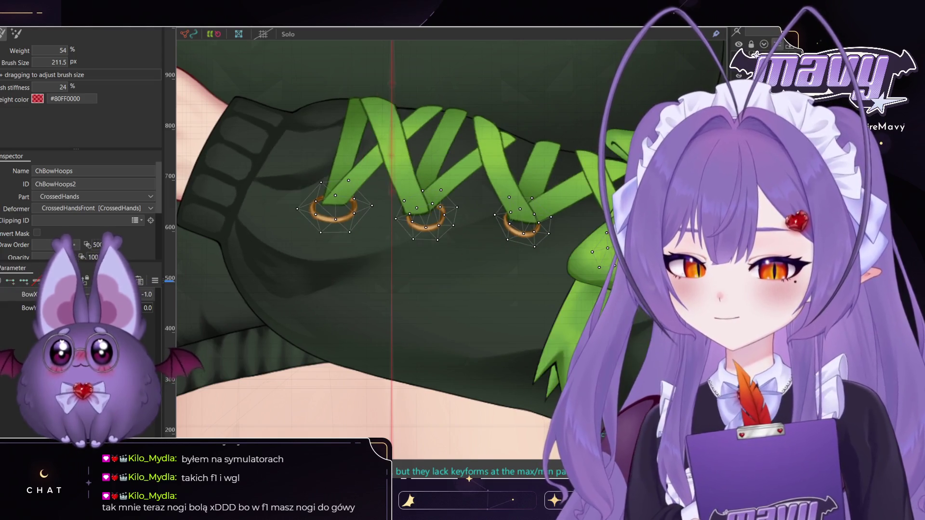
pyautogui.moveTo(432, 216); pyautogui.dragTo(411, 214)
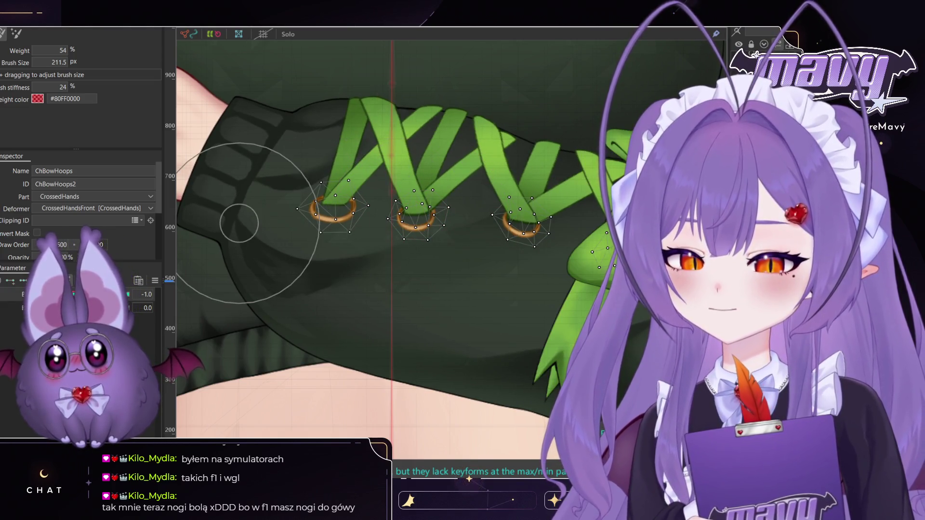
# Step: Test BowX and BowY at 1.0, reset both to 0, then select the HairShort45 2 warp deformer
pyautogui.click(147, 296)
pyautogui.click(97, 299)
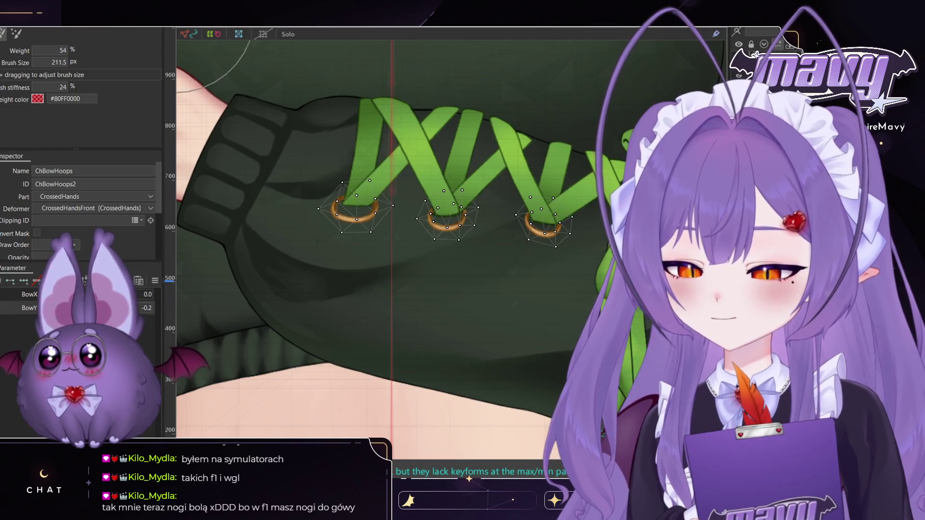
pyautogui.click(147, 309)
pyautogui.scroll(-5, 230, 226)
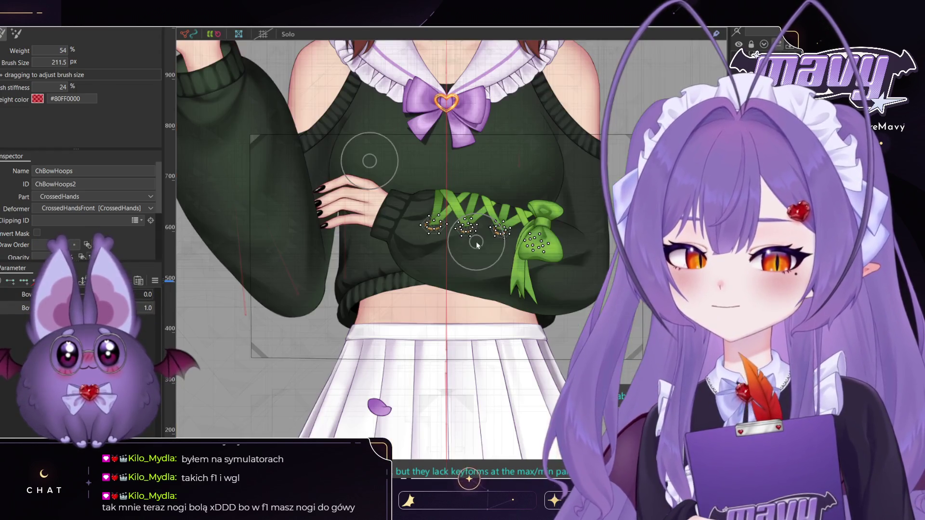
pyautogui.click(147, 309)
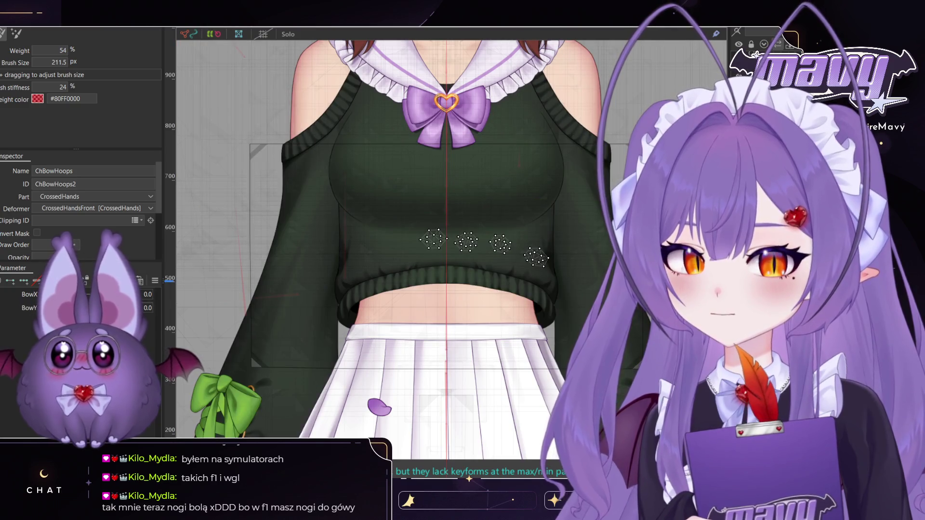
pyautogui.press('v')
pyautogui.scroll(3, 619, 134)
pyautogui.click(619, 134)
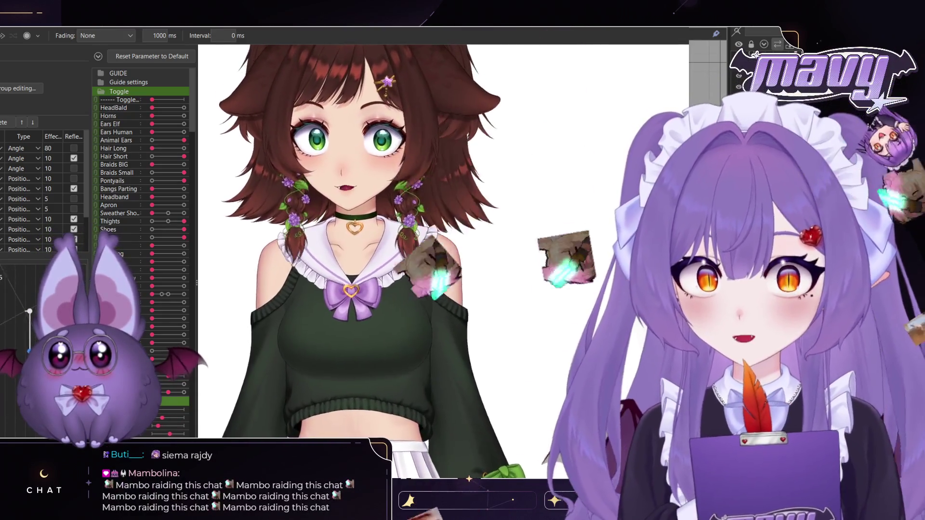
# Step: Scroll to show the full brown-haired model and its Toggle parameter group
pyautogui.scroll(-3, 140, 193)
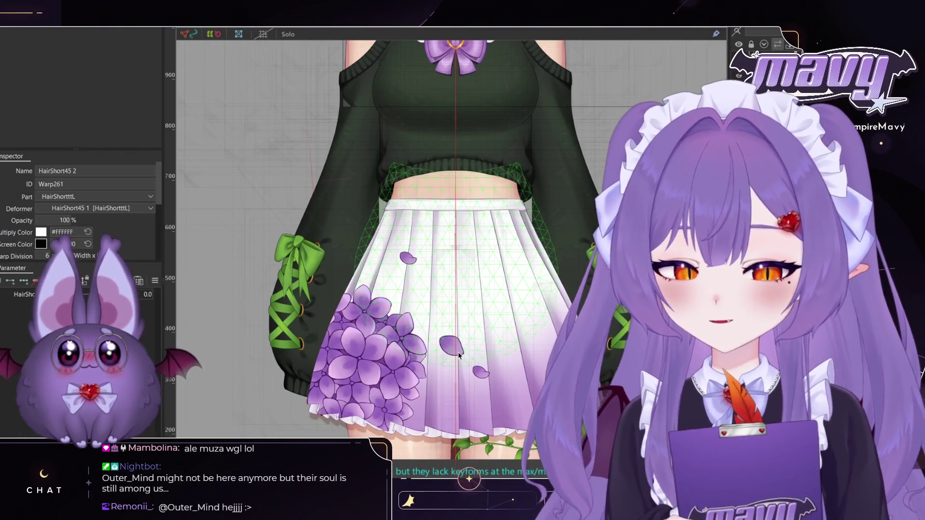
# Step: Select the SkirtFlowers6 loose petal on the skirt, then deselect it
pyautogui.click(483, 375)
pyautogui.scroll(3, 481, 376)
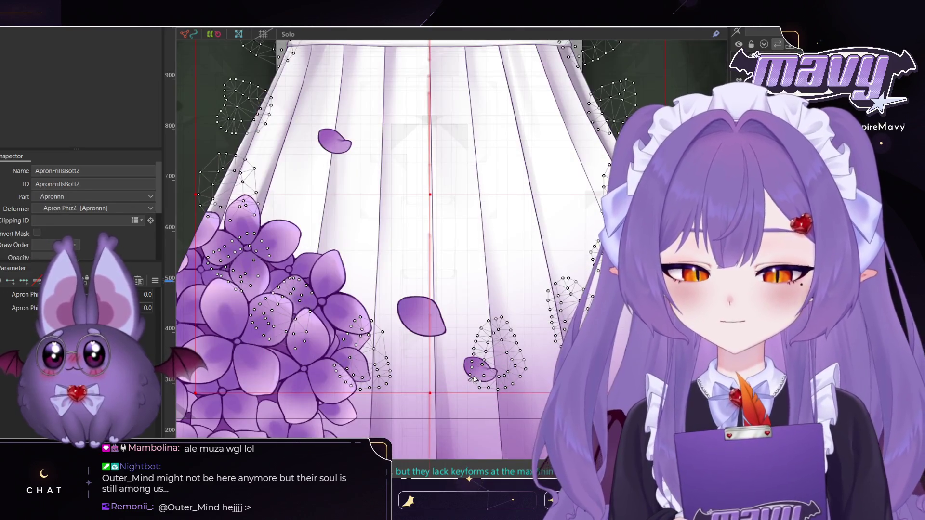
pyautogui.click(480, 378)
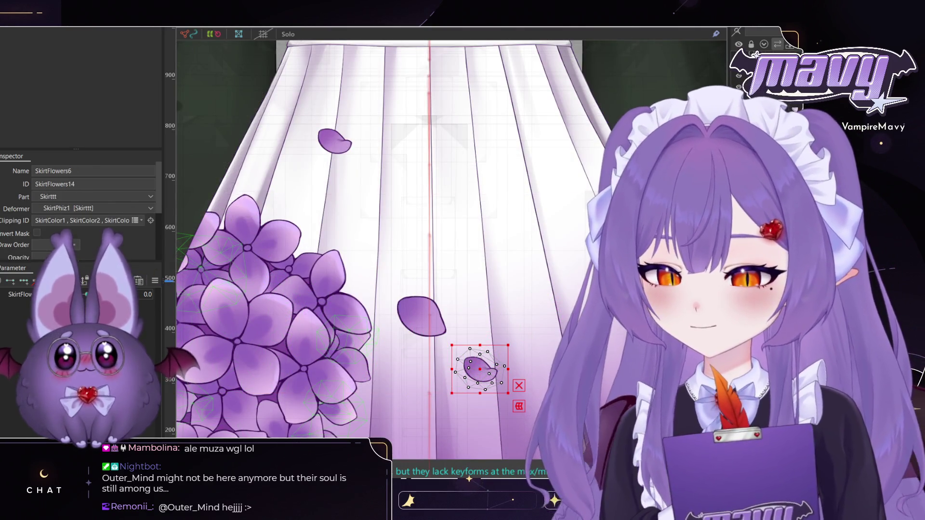
pyautogui.scroll(-3, 391, 195)
pyautogui.click(306, 247)
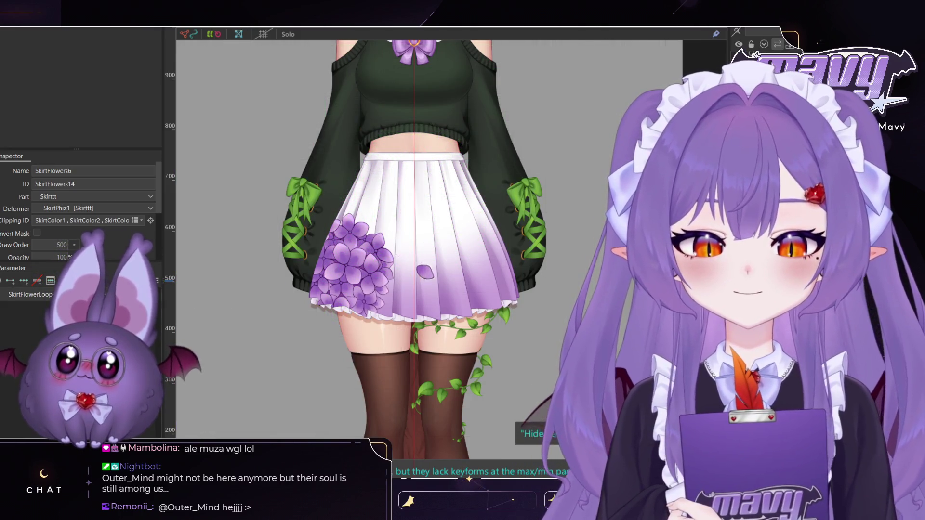
# Step: Scrub SkirtFlowerLoop from 0 to 1 to preview the falling petals, then return it to 0
pyautogui.moveTo(87, 303)
pyautogui.mouseDown()
pyautogui.moveTo(172, 297)
pyautogui.moveTo(313, 322)
pyautogui.moveTo(354, 341)
pyautogui.moveTo(430, 342)
pyautogui.moveTo(363, 229)
pyautogui.mouseUp()
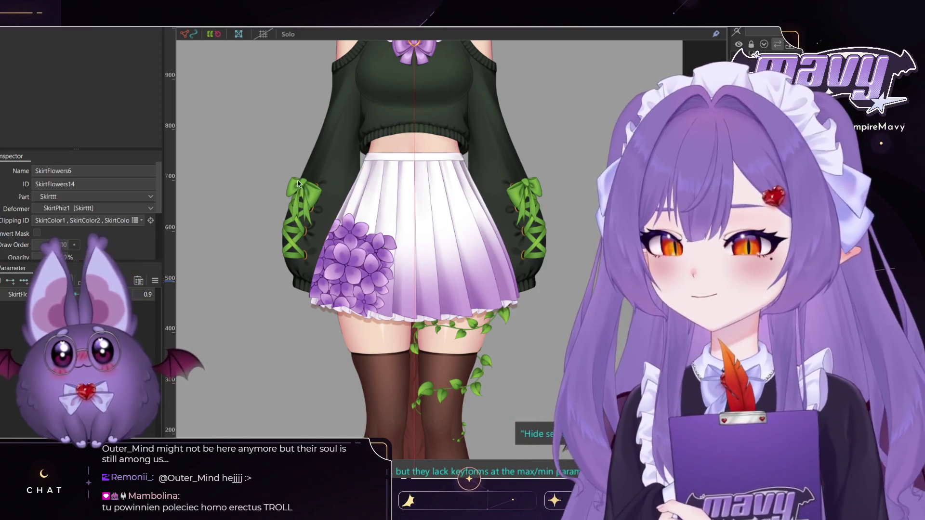
pyautogui.scroll(3, 254, 146)
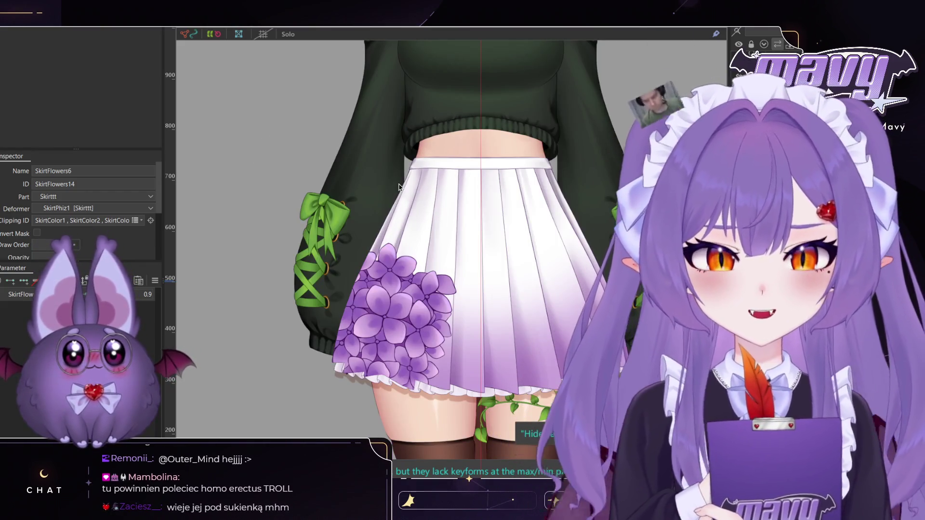
pyautogui.scroll(-2, 433, 169)
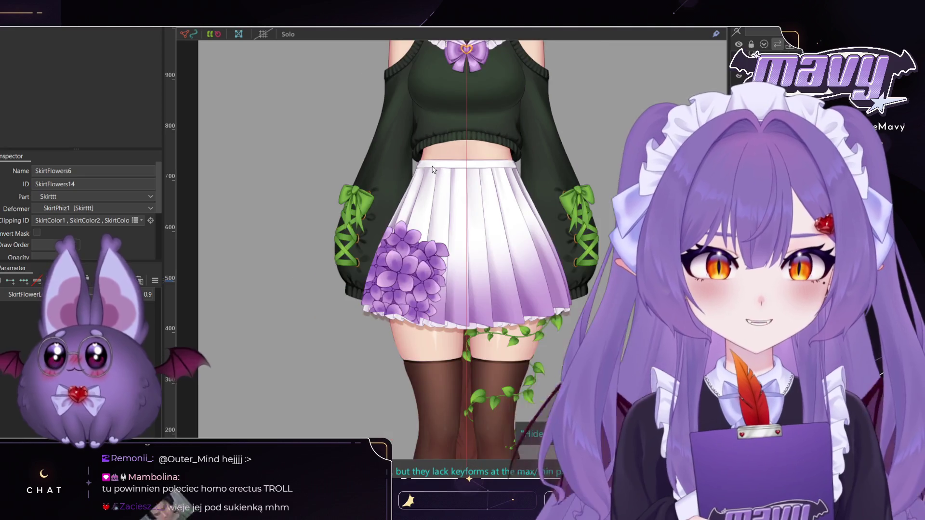
pyautogui.scroll(-2, 432, 168)
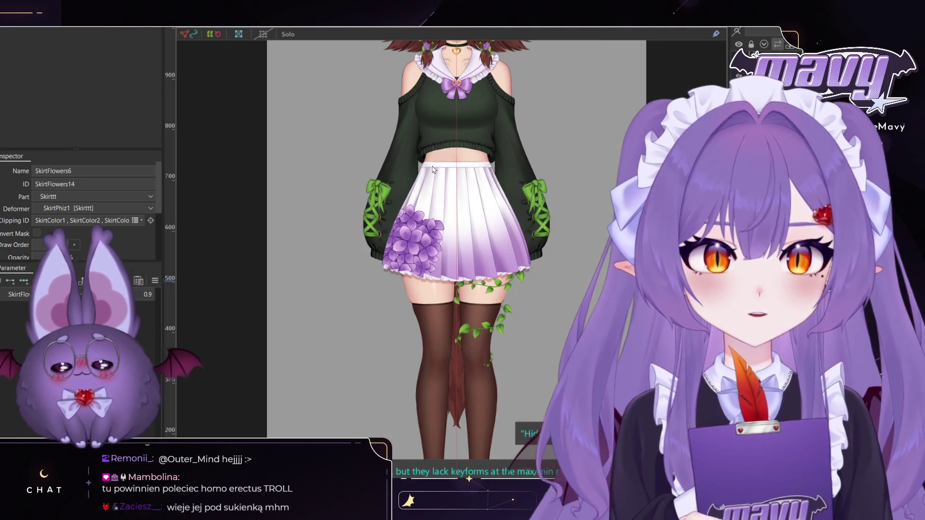
pyautogui.scroll(4, 481, 231)
pyautogui.moveTo(87, 295); pyautogui.dragTo(57, 294)
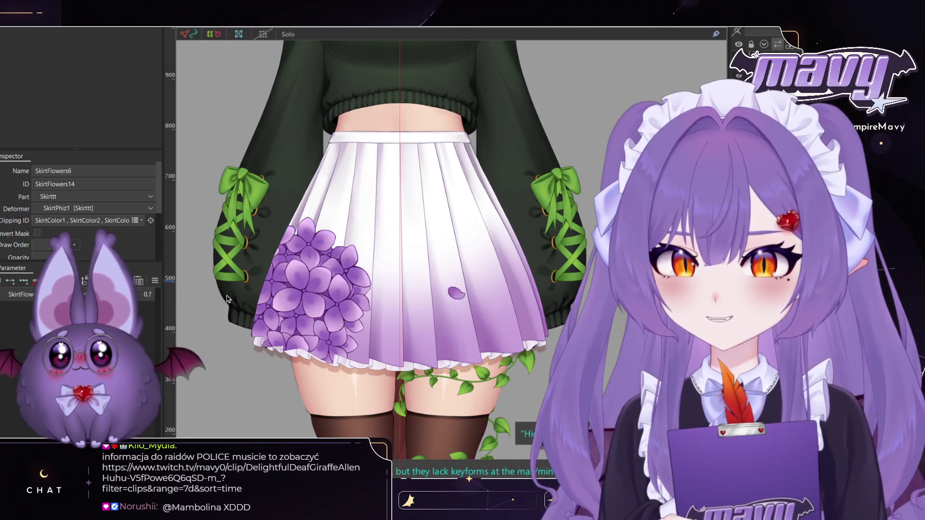
pyautogui.hotkey('ctrl', 'z')
pyautogui.hotkey('ctrl', 'z')
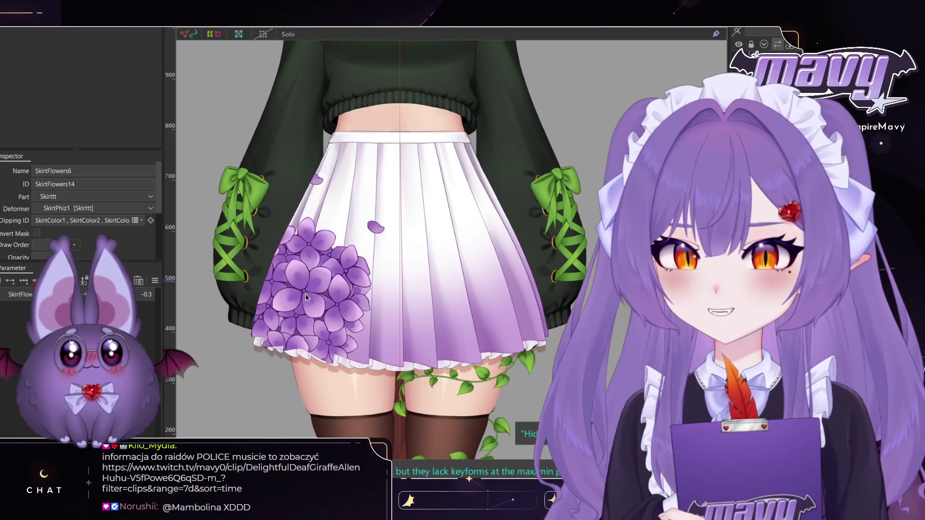
pyautogui.hotkey('ctrl', 'z')
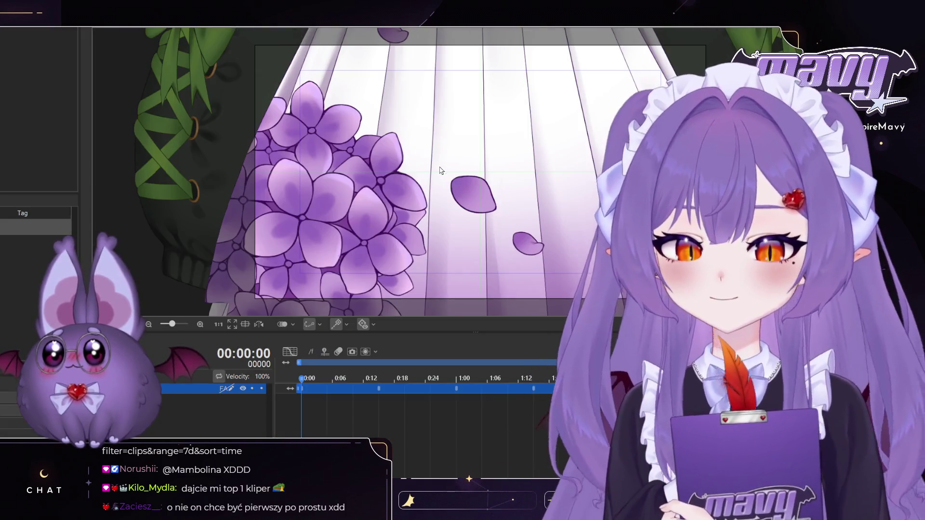
# Step: Switch back to the Modeling workspace and review the SkirtFlowers6 art mesh in the Inspector
pyautogui.scroll(-8, 439, 170)
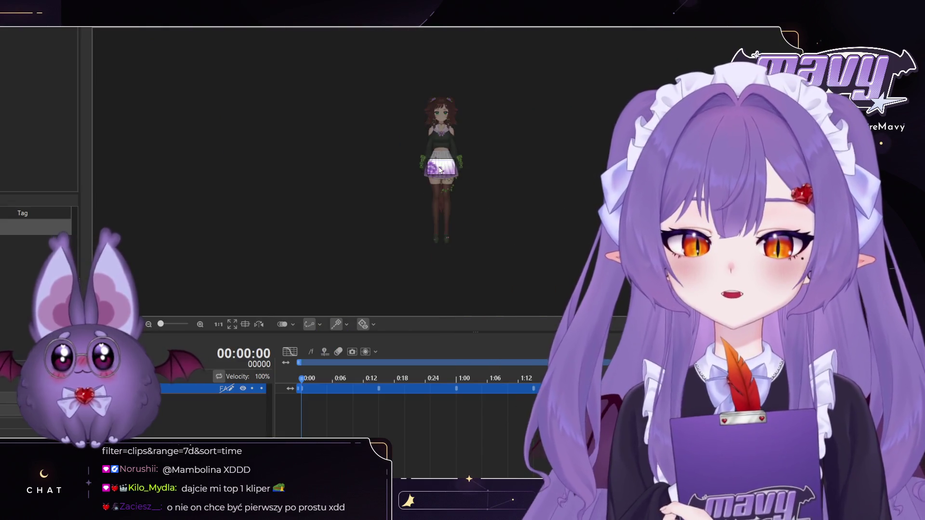
pyautogui.scroll(4, 439, 170)
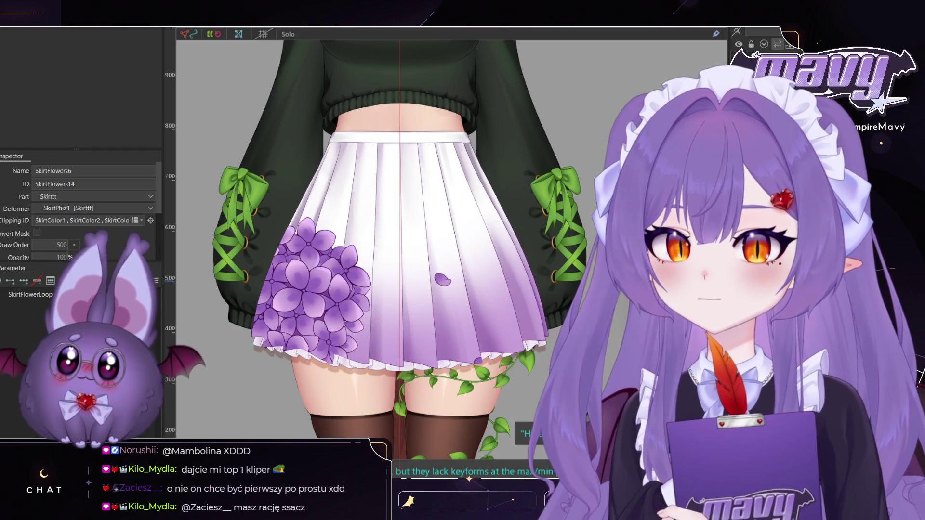
pyautogui.click(469, 478)
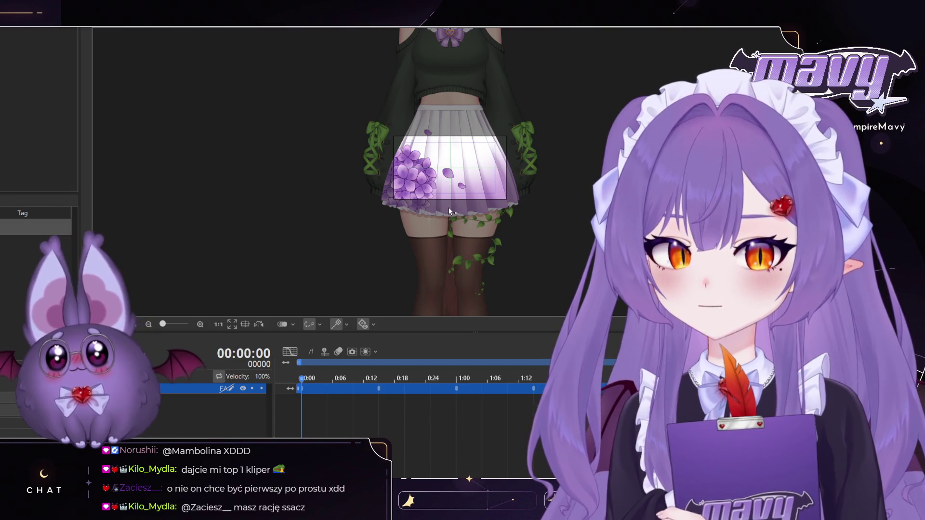
pyautogui.scroll(-6, 448, 205)
pyautogui.scroll(2, 444, 201)
pyautogui.scroll(-1, 443, 200)
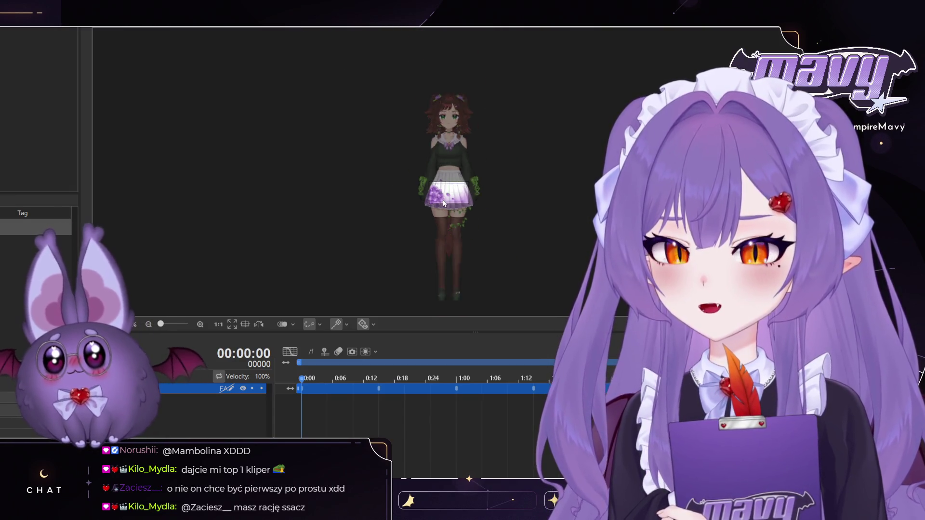
pyautogui.scroll(-3, 443, 201)
pyautogui.scroll(6, 443, 202)
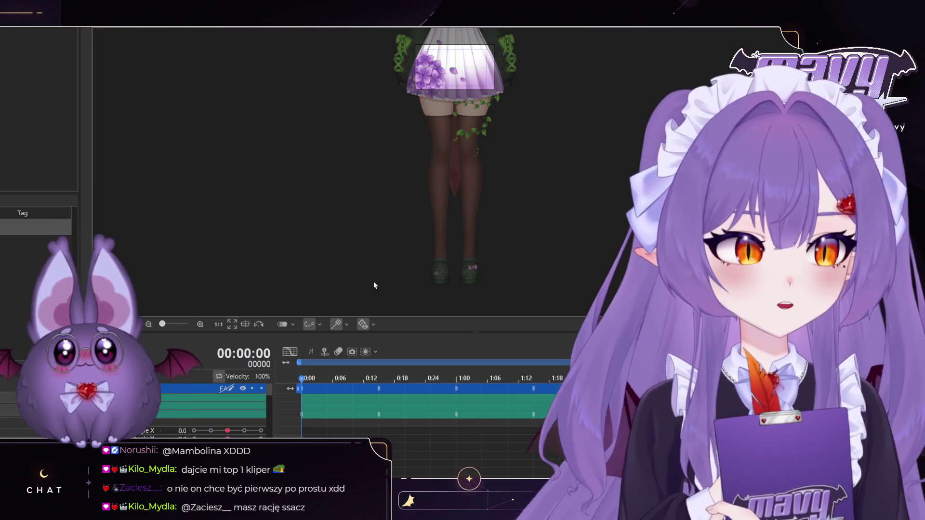
pyautogui.scroll(-4, 229, 410)
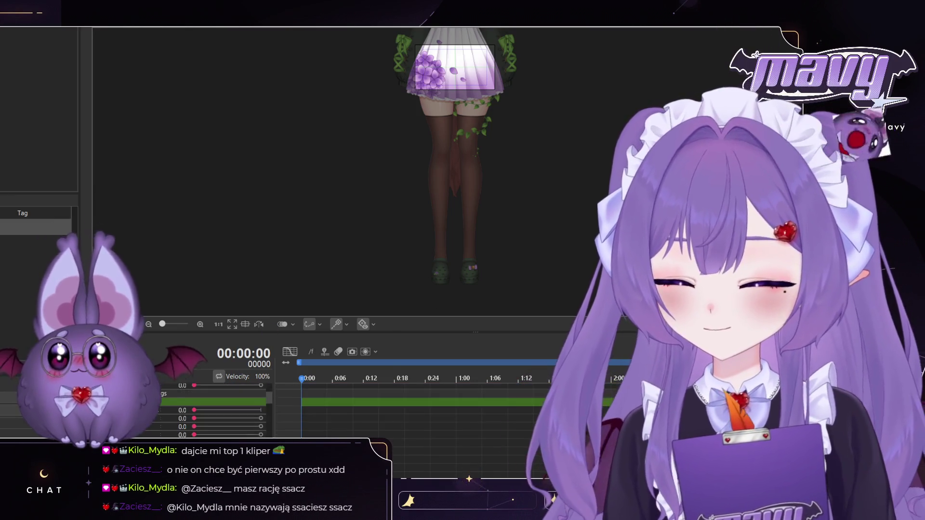
pyautogui.scroll(3, 228, 410)
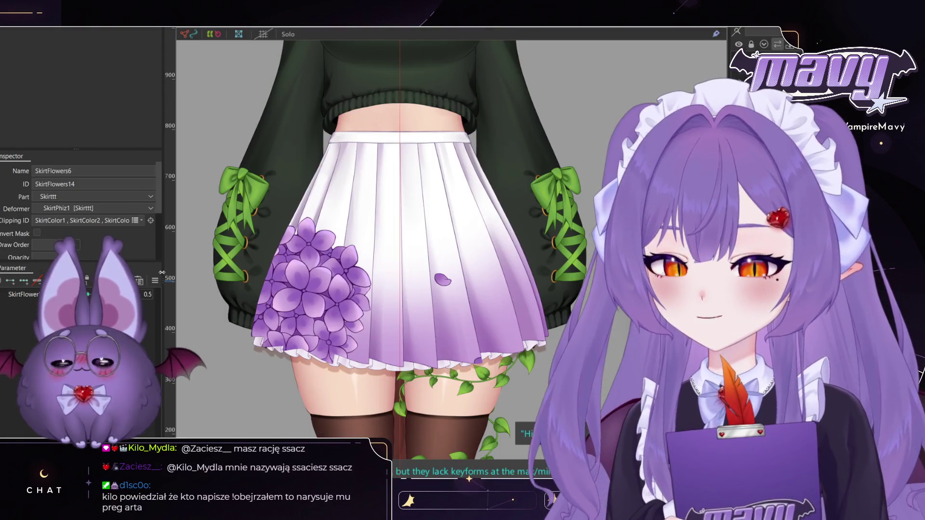
# Step: In the Animation workspace, key the petal parameter at 1.0 at 00:02:00
pyautogui.scroll(3, 77, 356)
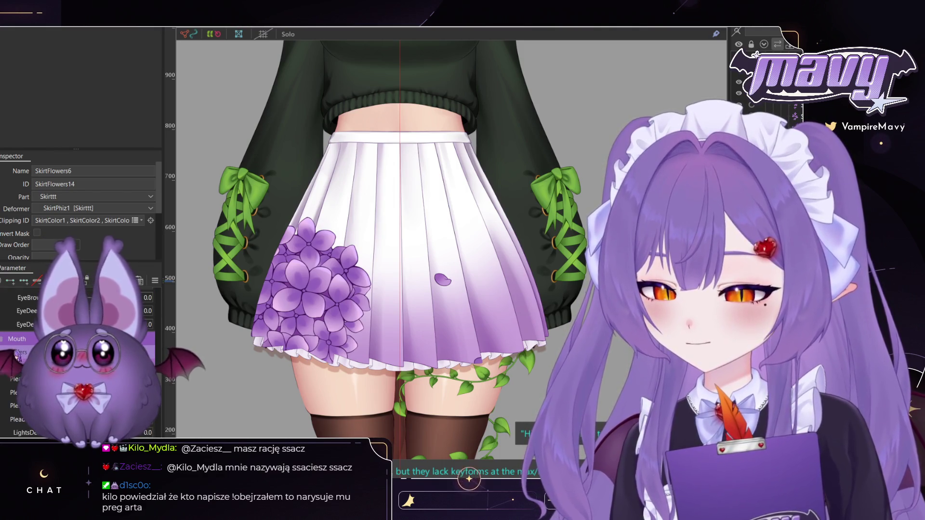
pyautogui.scroll(-3, 77, 356)
pyautogui.scroll(-3, 77, 357)
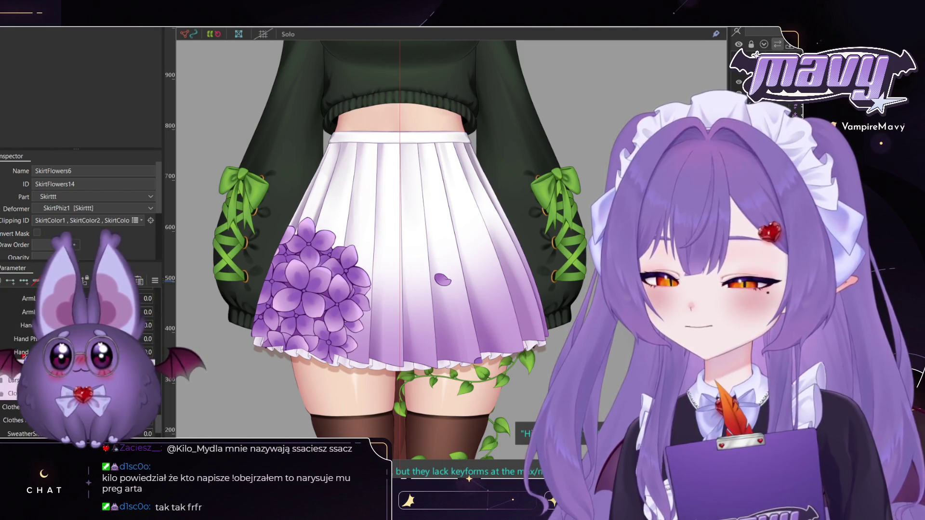
pyautogui.scroll(-3, 77, 357)
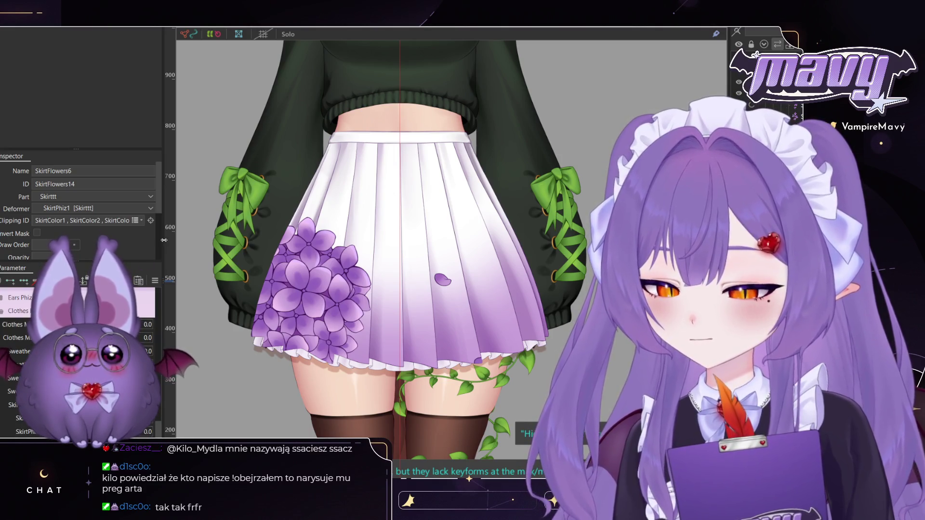
pyautogui.click(260, 34)
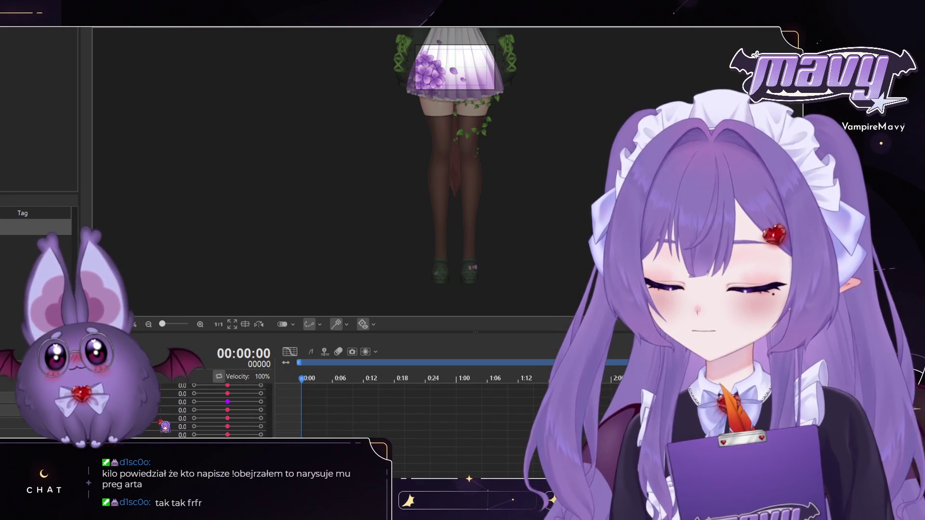
pyautogui.click(163, 404)
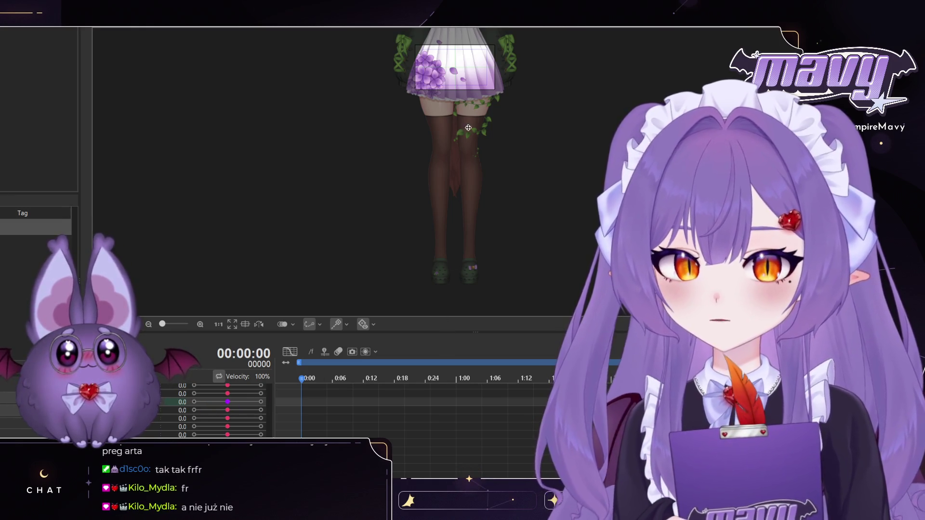
pyautogui.hotkey('ctrl', '+')
pyautogui.hotkey('ctrl', '+')
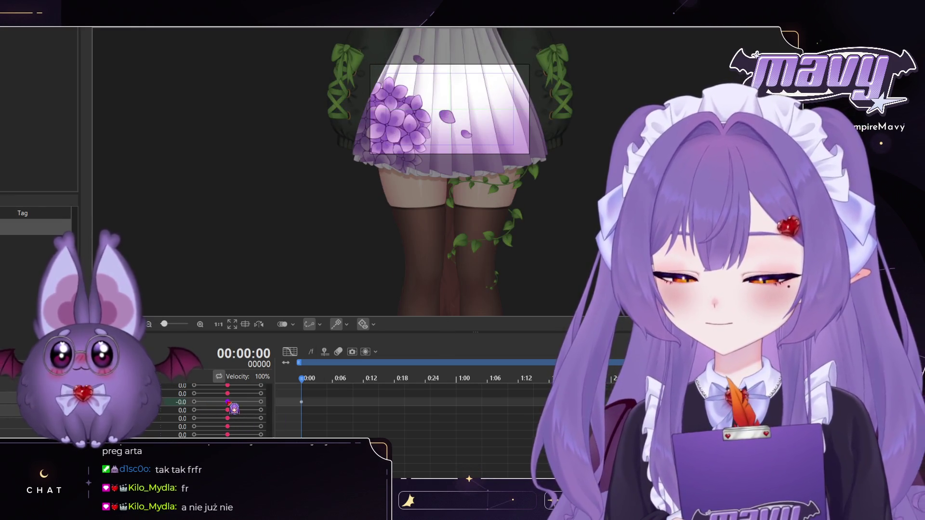
pyautogui.moveTo(302, 378); pyautogui.dragTo(547, 390)
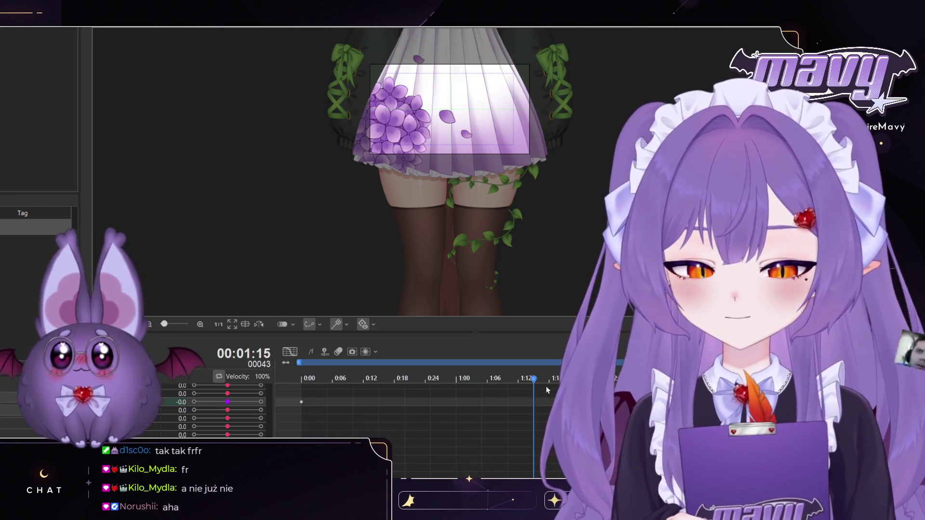
pyautogui.press('Left')
pyautogui.click(261, 402)
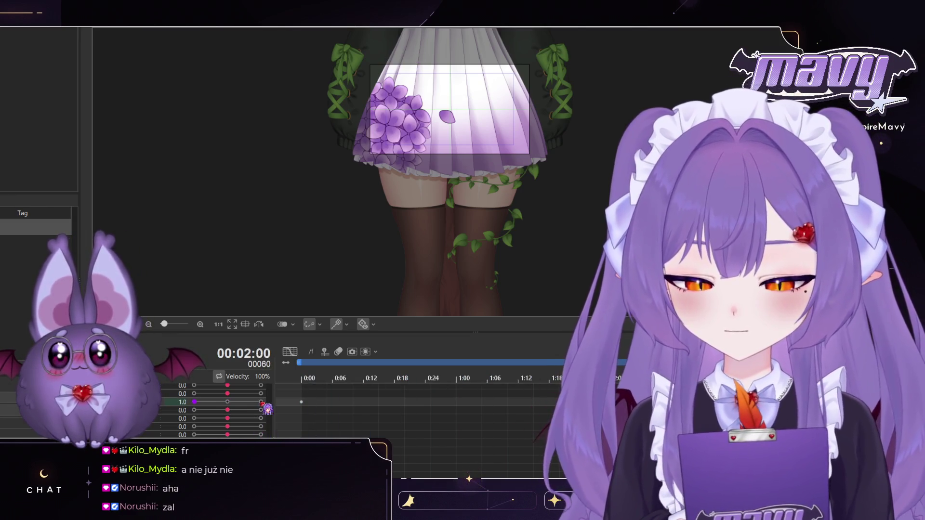
# Step: Key the petal parameter at 2.0 at 00:05:00
pyautogui.scroll(-2, 202, 410)
pyautogui.scroll(1, 202, 409)
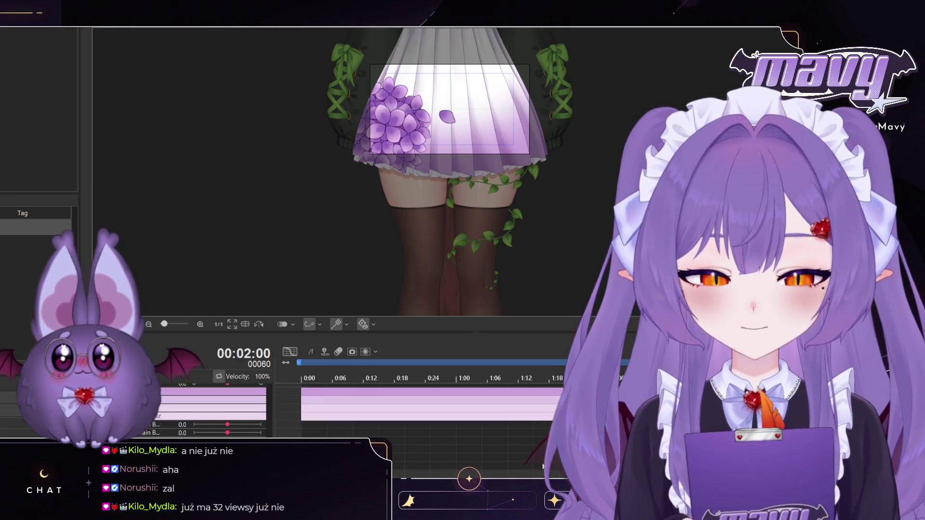
pyautogui.hscroll(3, 424, 410)
pyautogui.hscroll(1, 419, 409)
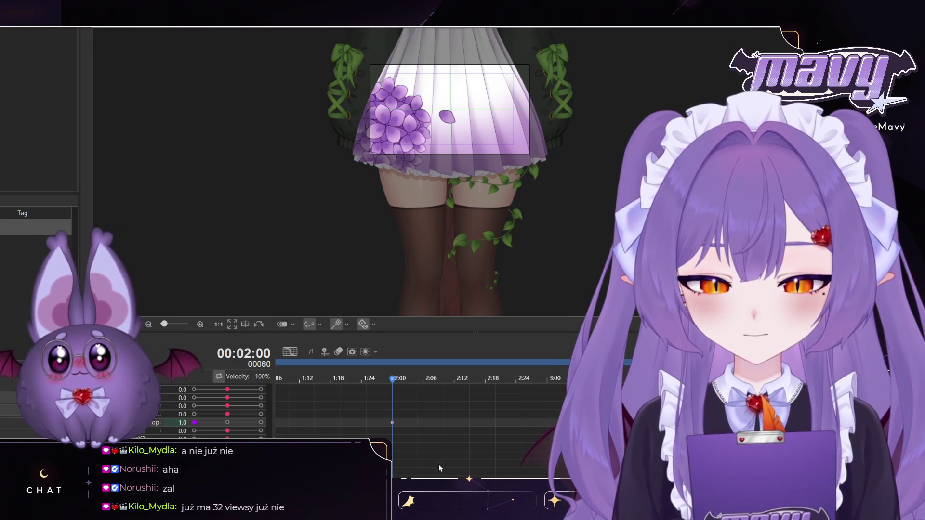
pyautogui.hscroll(-6, 419, 410)
pyautogui.hscroll(8, 419, 409)
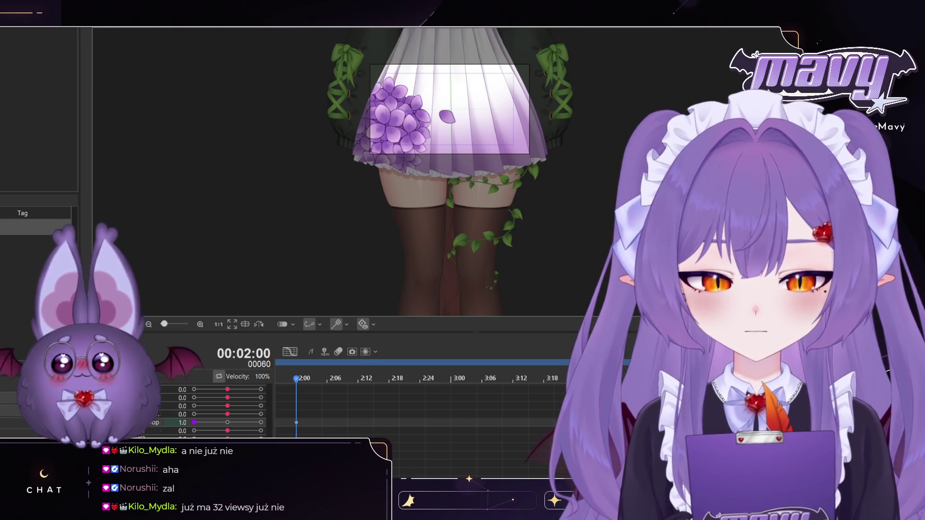
pyautogui.press('End')
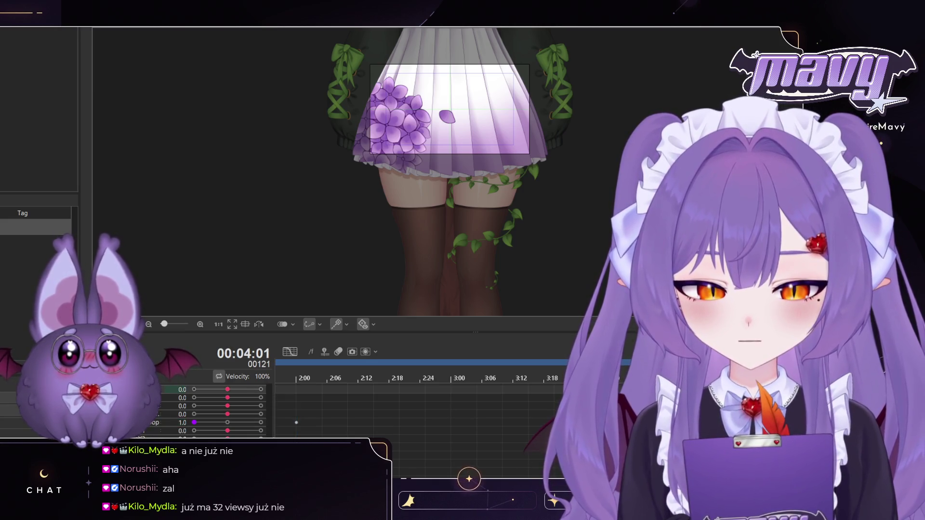
pyautogui.press('Left')
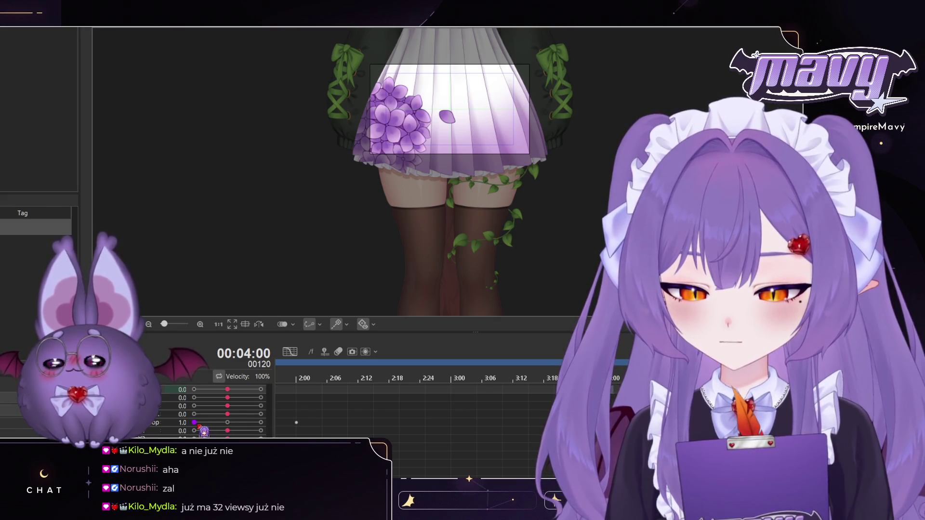
pyautogui.click(194, 423)
pyautogui.press('Left')
pyautogui.press('Left')
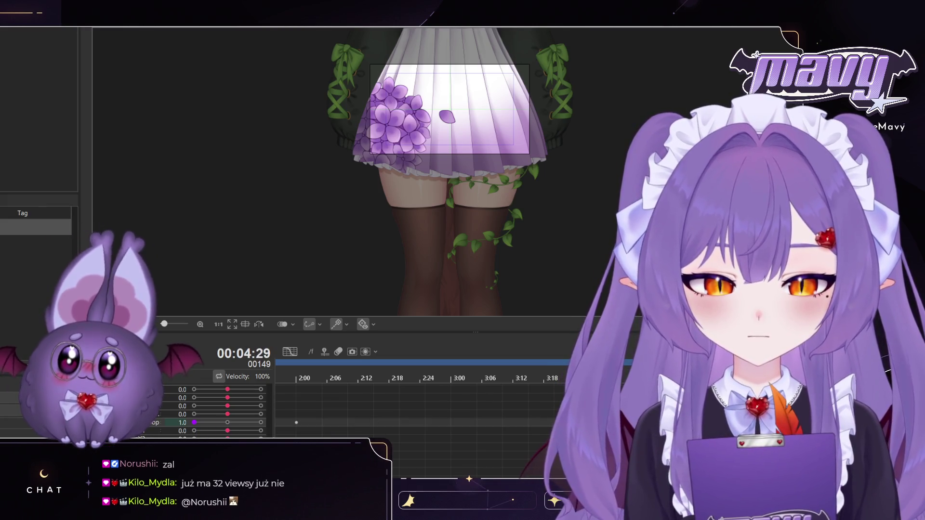
pyautogui.press('Right')
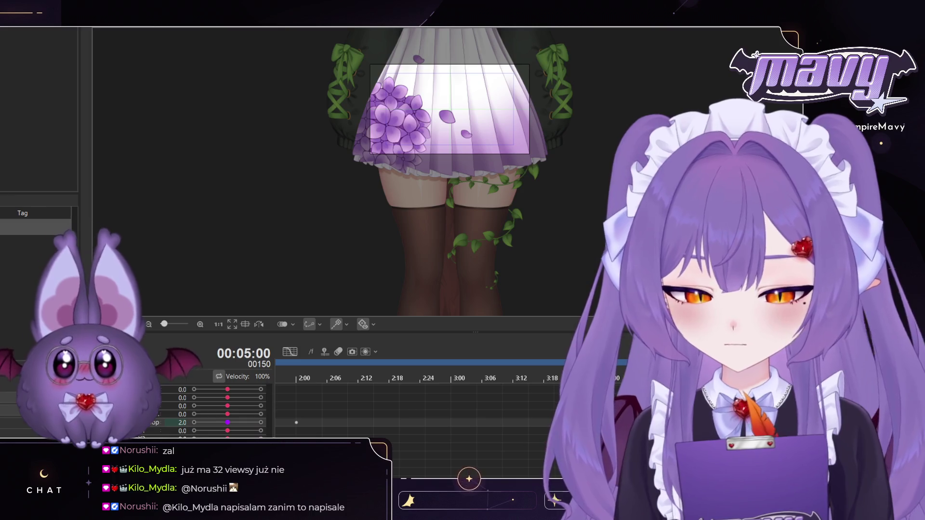
# Step: Rewind to the scene start and play the petal animation to preview it
pyautogui.hscroll(-5, 285, 362)
pyautogui.click(317, 379)
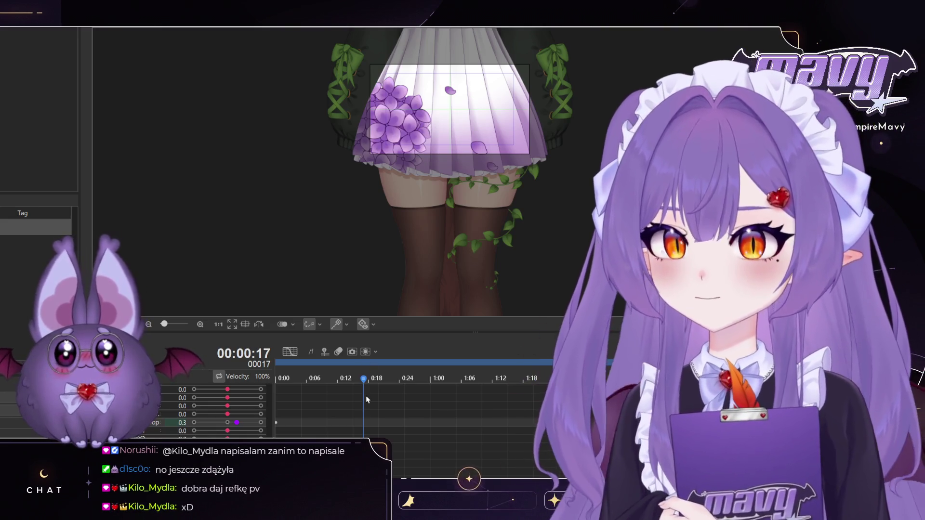
pyautogui.press('space')
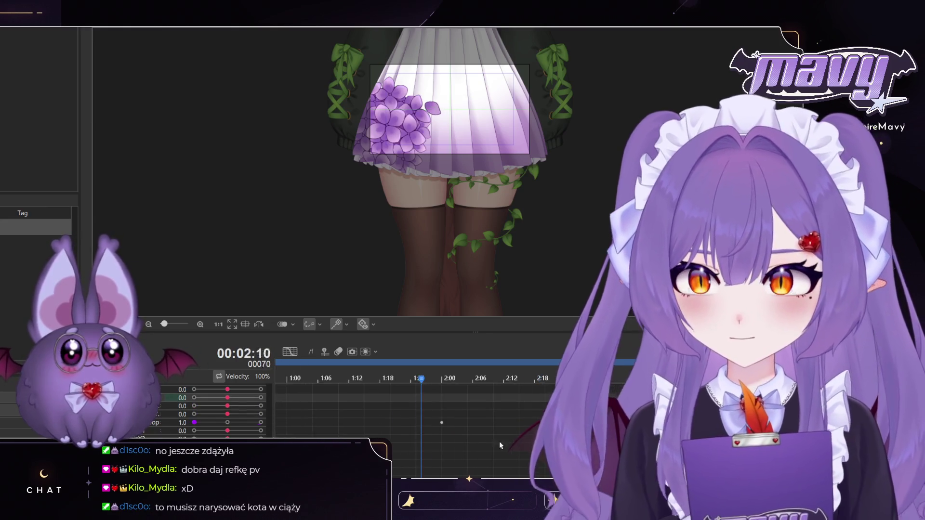
pyautogui.moveTo(418, 394); pyautogui.dragTo(583, 442)
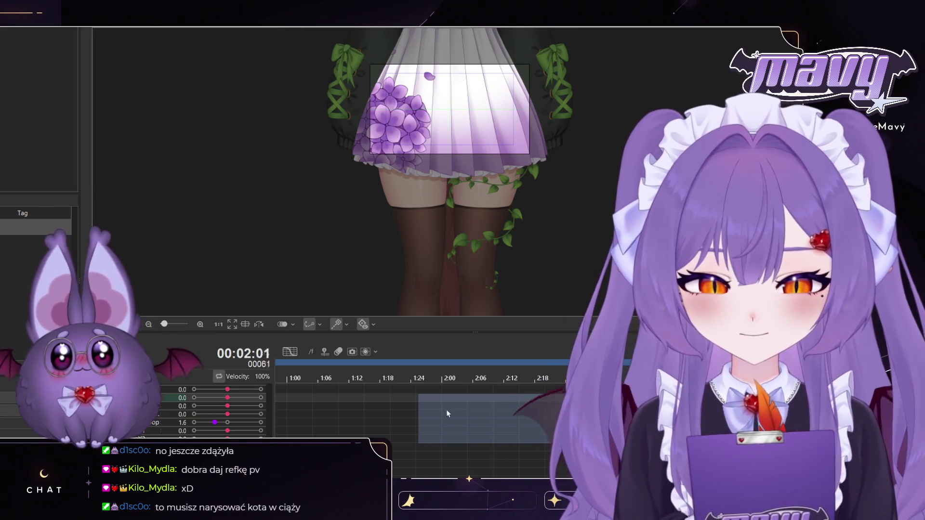
pyautogui.press('space')
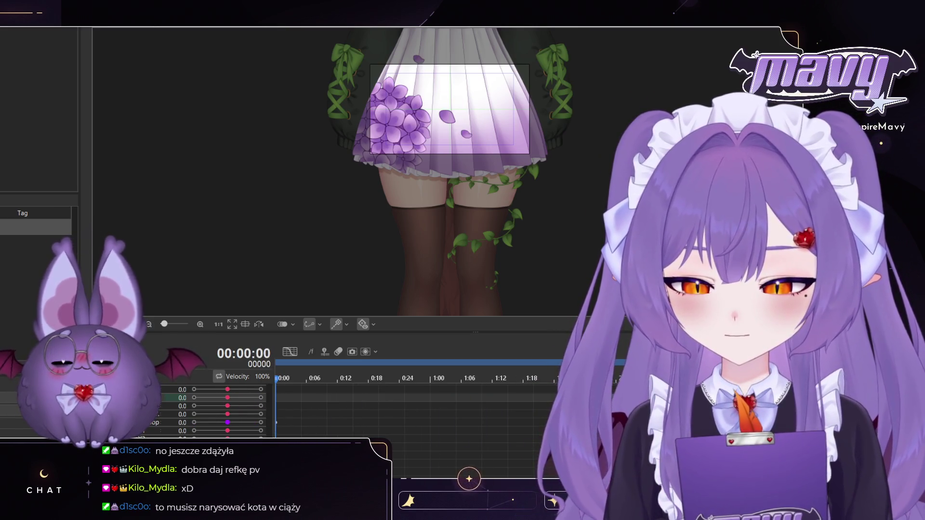
pyautogui.press('space')
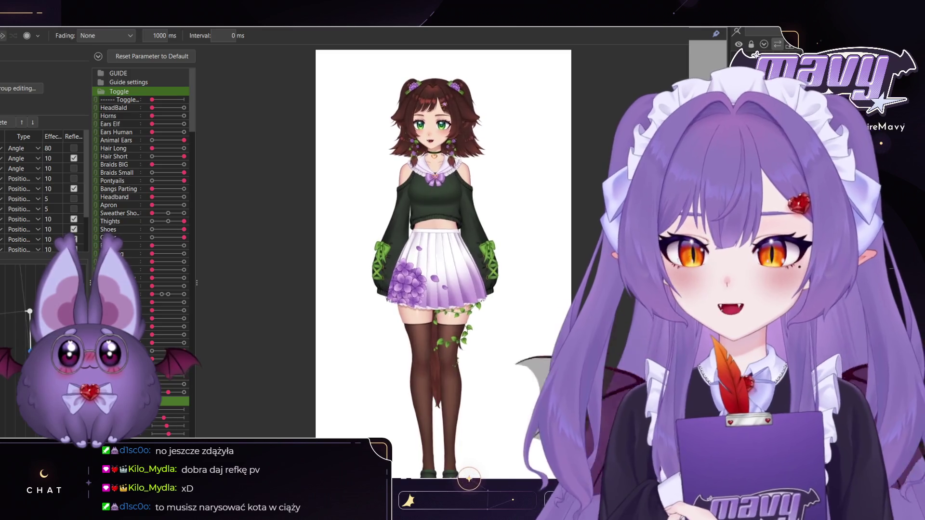
# Step: Zoom the Modeling canvas in and out on the character to check the skirt
pyautogui.scroll(5, 482, 286)
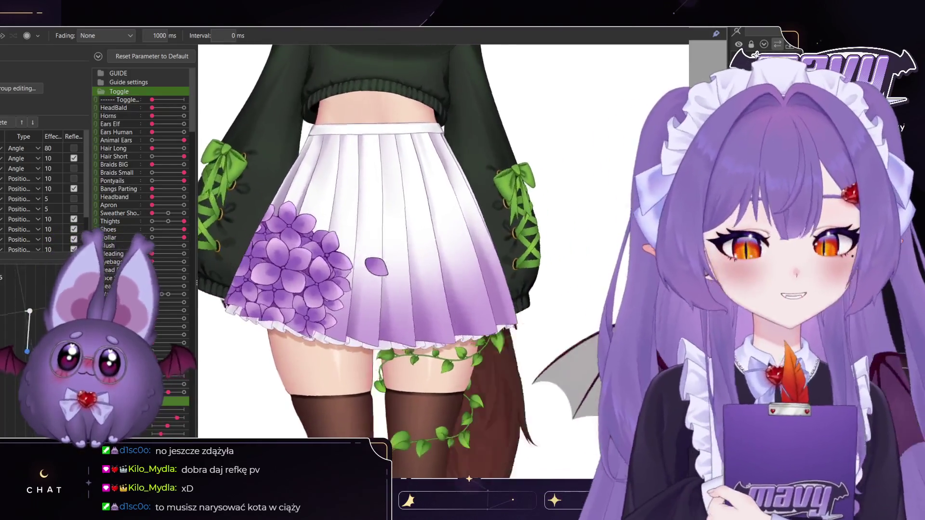
pyautogui.scroll(-3, 444, 241)
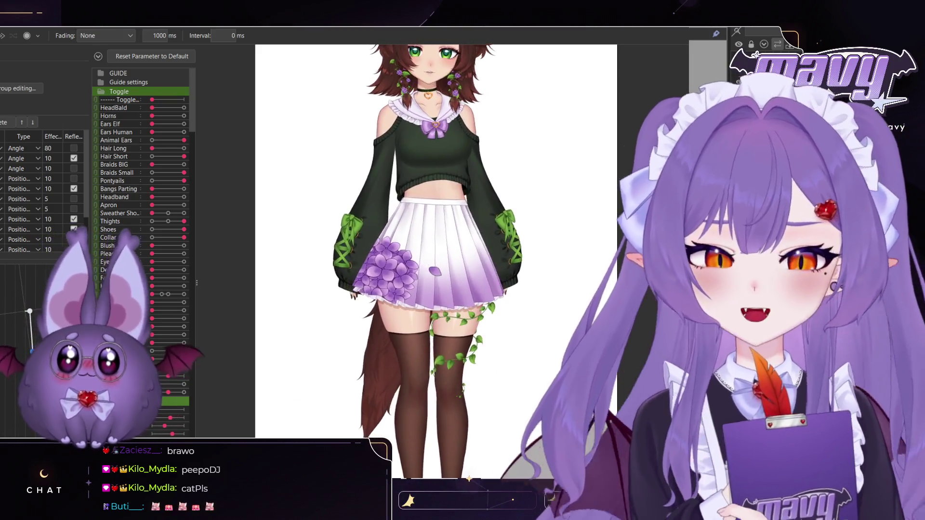
# Step: Create a new empty animation scene with the timeline starting at 00:00:00
pyautogui.scroll(-2, 429, 260)
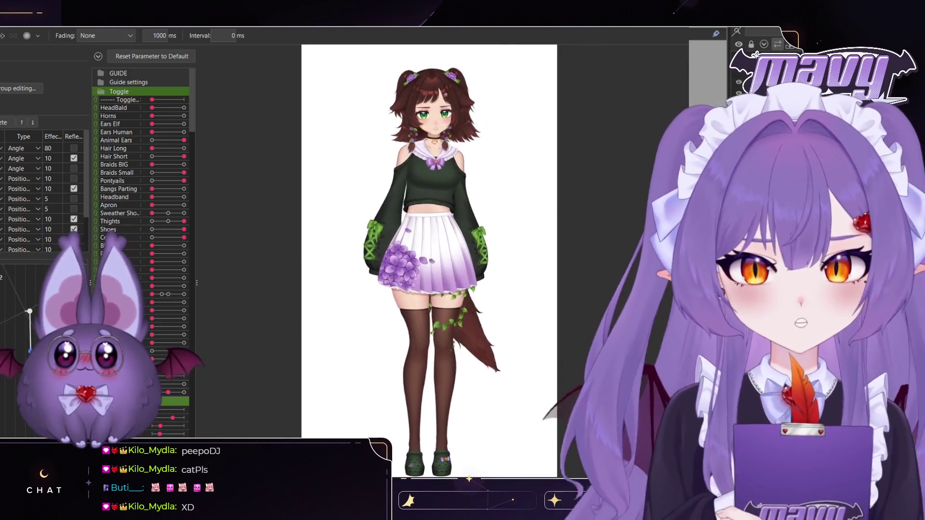
pyautogui.scroll(3, 429, 241)
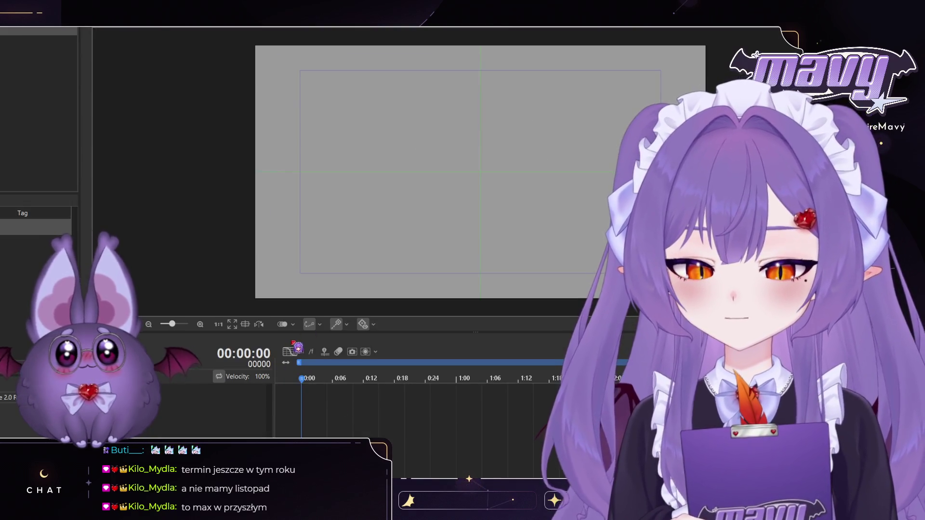
# Step: Place the character model into the empty scene, moving it up and enlarging it
pyautogui.moveTo(39, 227); pyautogui.dragTo(349, 258)
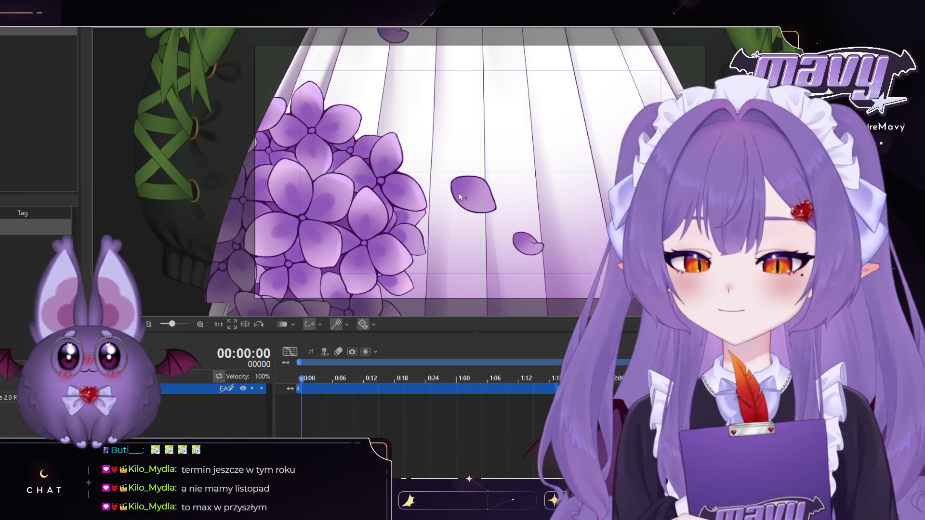
pyautogui.scroll(-5, 460, 193)
pyautogui.scroll(-5, 465, 193)
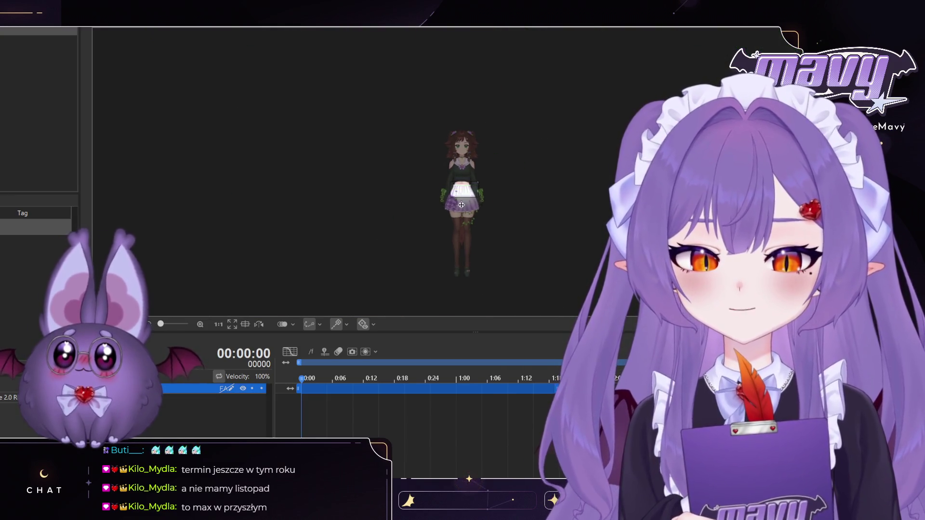
pyautogui.moveTo(466, 235); pyautogui.dragTo(477, 193)
pyautogui.click(477, 200)
pyautogui.moveTo(501, 139)
pyautogui.mouseDown()
pyautogui.moveTo(517, 123)
pyautogui.moveTo(477, 189)
pyautogui.mouseUp()
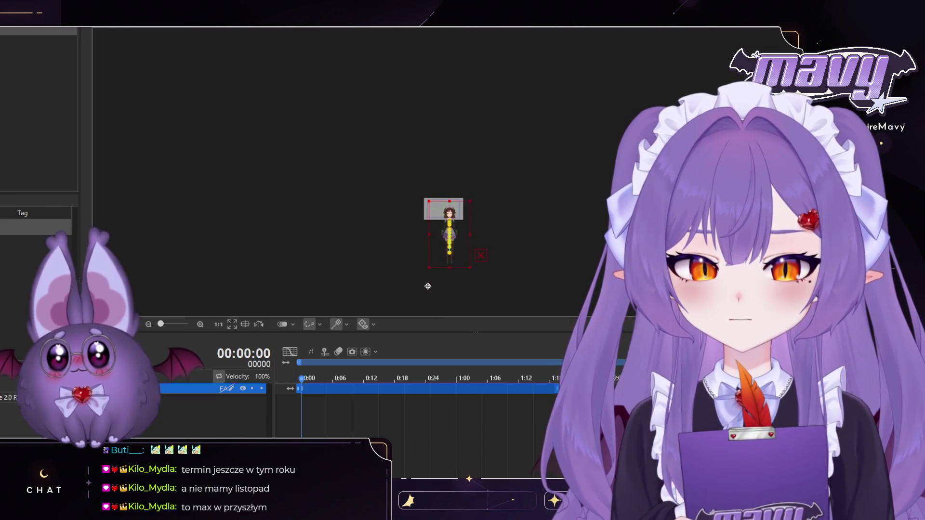
# Step: Shrink and nudge the character to fit the scene frame, then preview the playback
pyautogui.scroll(5, 442, 221)
pyautogui.moveTo(475, 258); pyautogui.dragTo(451, 202)
pyautogui.moveTo(512, 97); pyautogui.dragTo(490, 120)
pyautogui.click(456, 209)
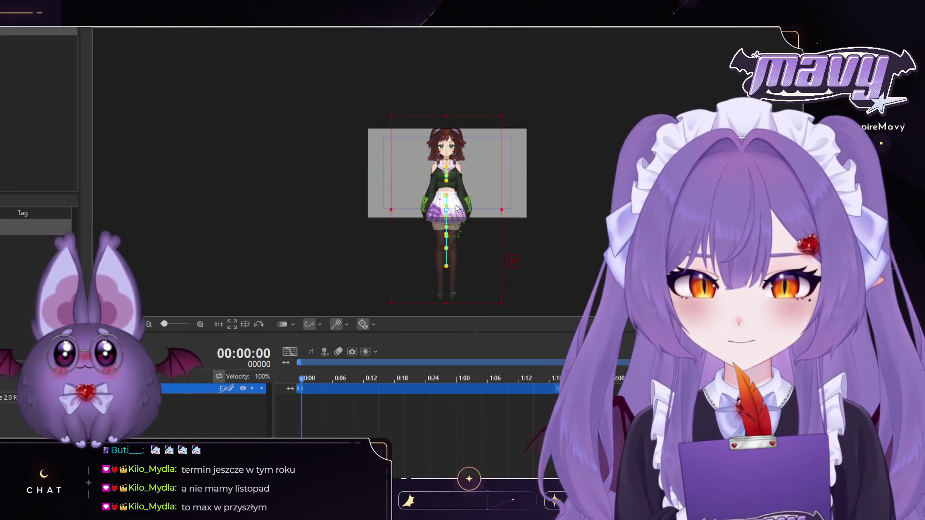
pyautogui.moveTo(446, 212); pyautogui.dragTo(445, 208)
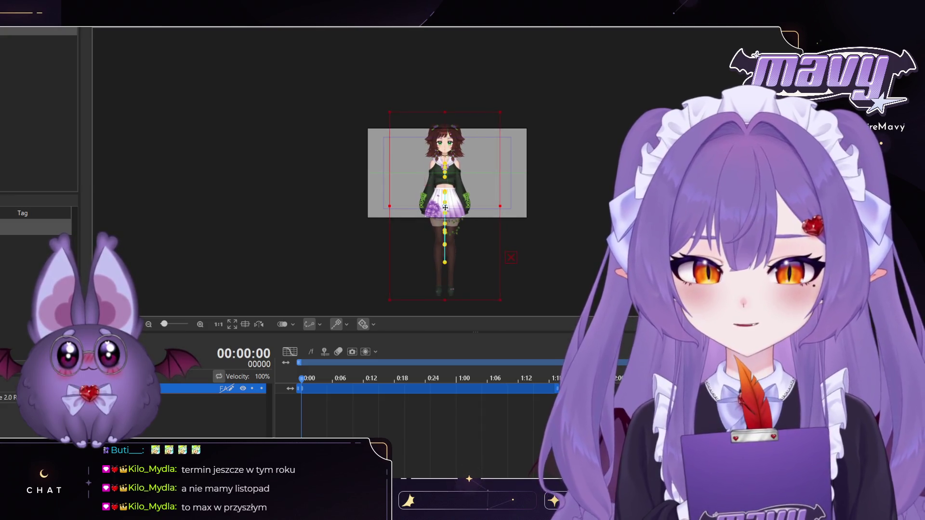
pyautogui.press('space')
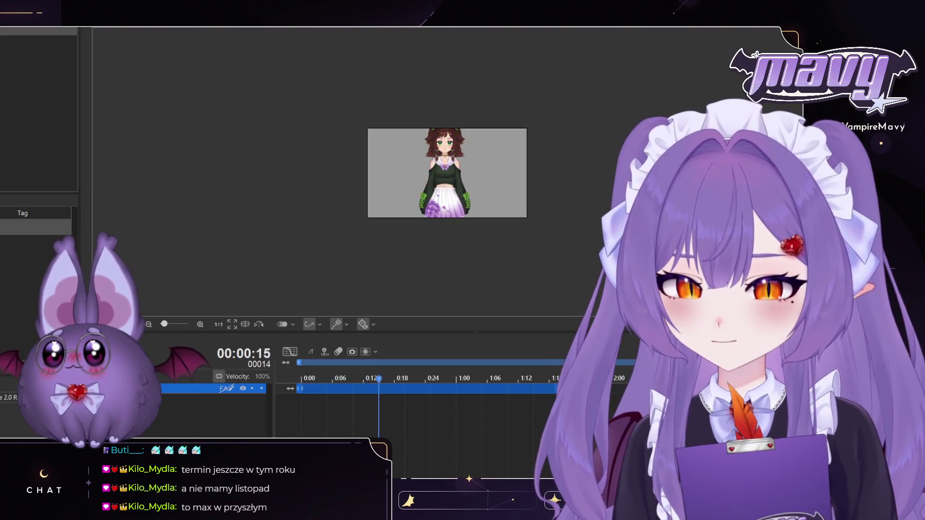
pyautogui.press('space')
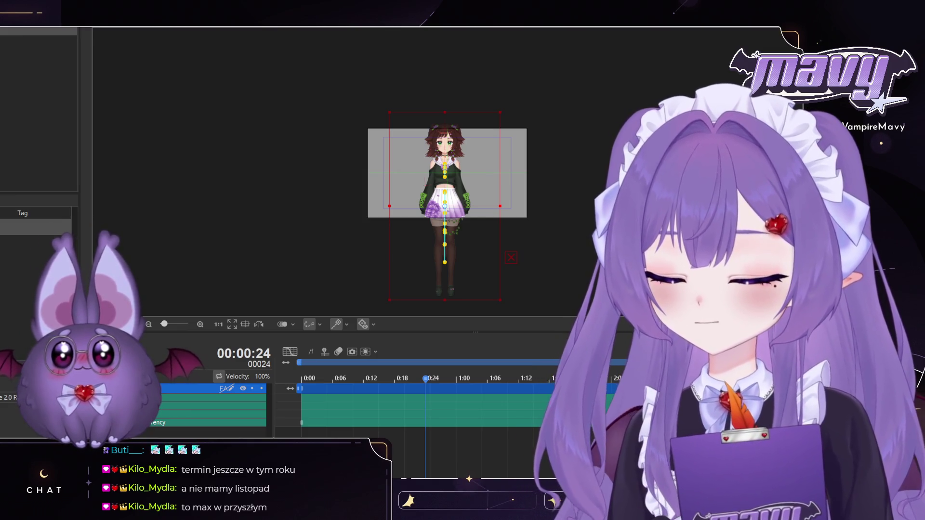
# Step: Key the third parameter at 1.0 at 0:00 to raise the arm, then scrub the playhead to check it
pyautogui.scroll(-5, 212, 409)
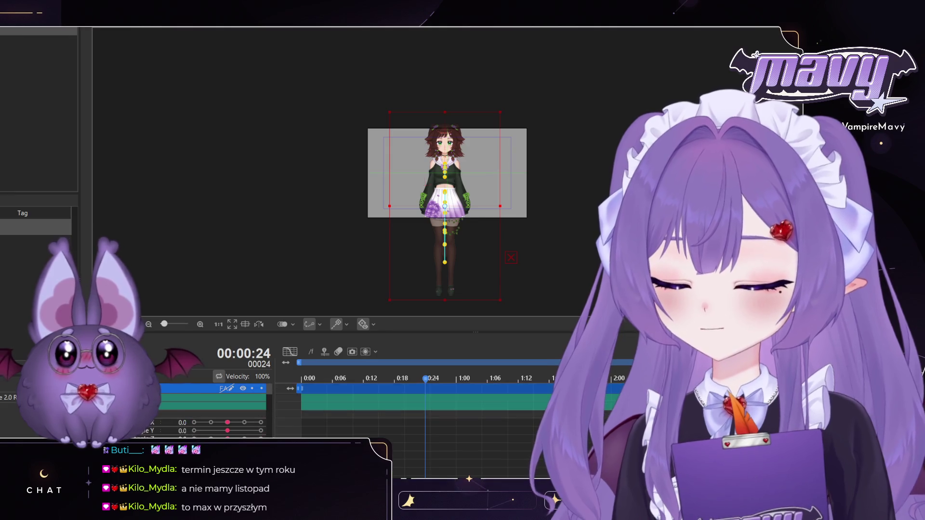
pyautogui.scroll(-3, 222, 410)
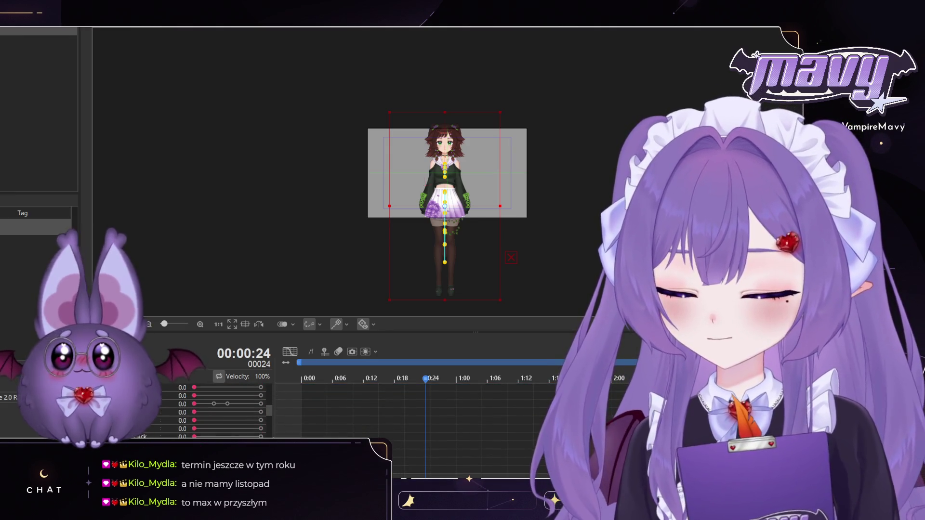
pyautogui.moveTo(430, 382); pyautogui.dragTo(277, 387)
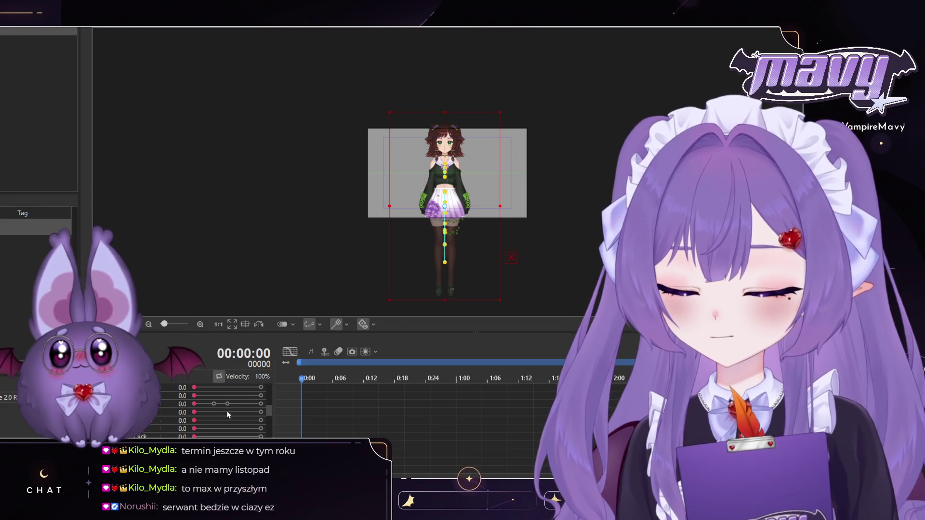
pyautogui.click(194, 405)
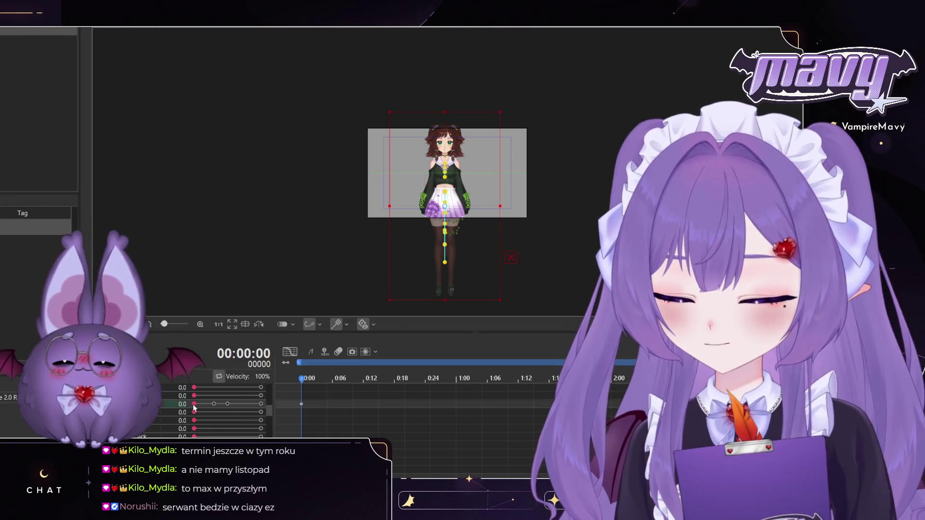
pyautogui.moveTo(194, 408); pyautogui.dragTo(267, 409)
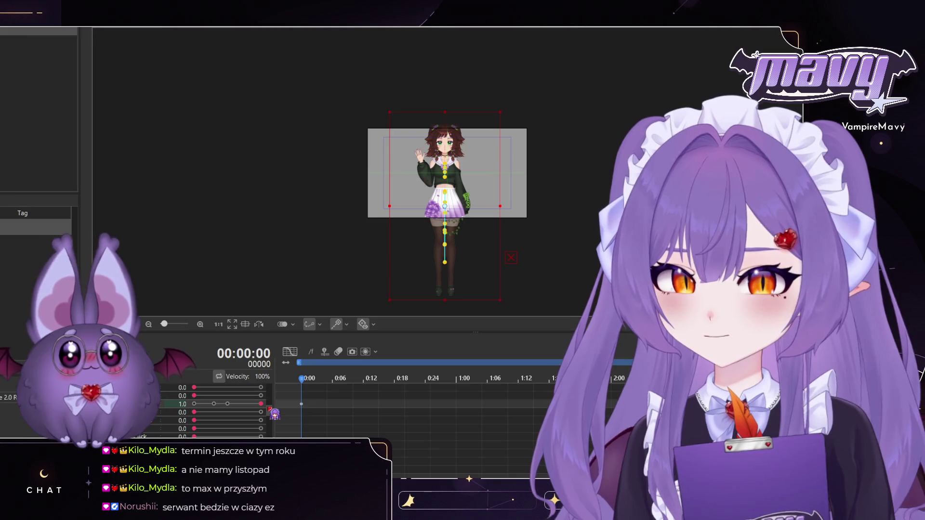
pyautogui.moveTo(301, 379)
pyautogui.mouseDown()
pyautogui.moveTo(328, 383)
pyautogui.moveTo(328, 404)
pyautogui.mouseUp()
pyautogui.click(298, 396)
pyautogui.click(425, 380)
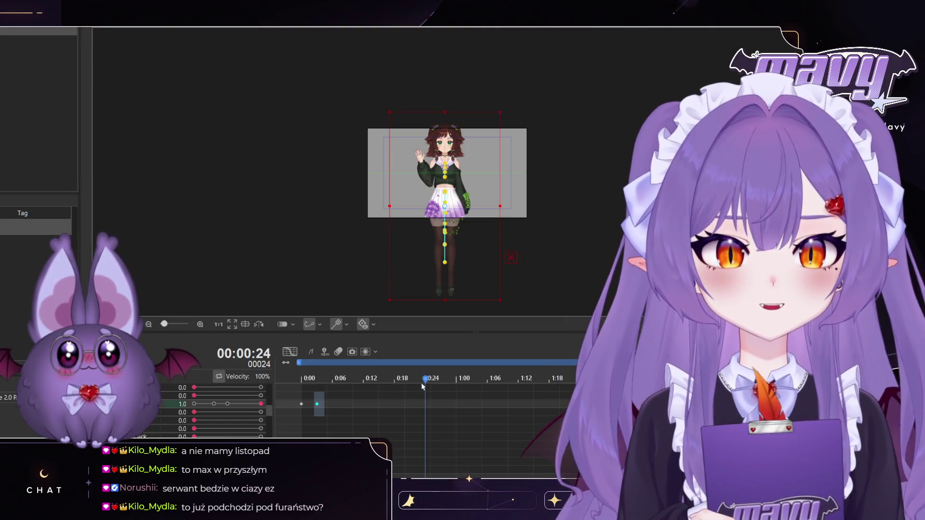
pyautogui.moveTo(421, 385); pyautogui.dragTo(313, 393)
pyautogui.scroll(-1, 475, 419)
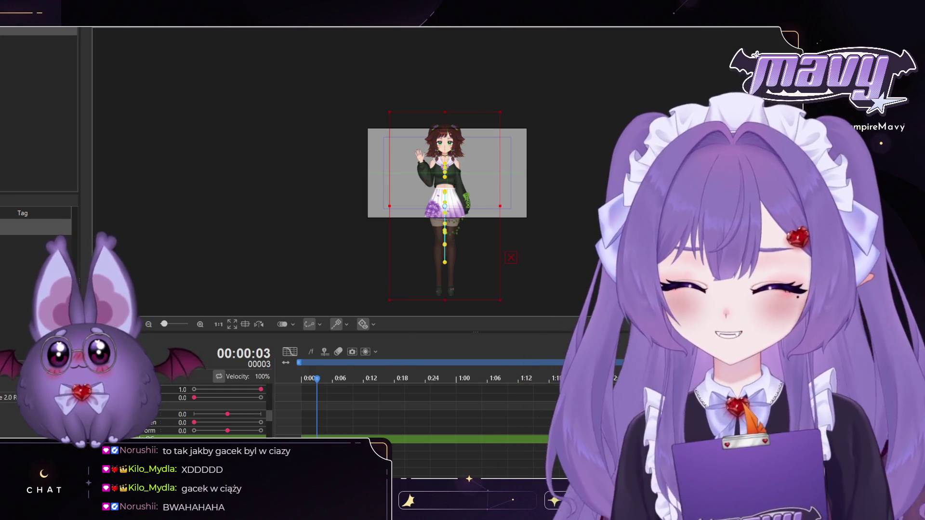
# Step: Zoom in on the character's upper body and raised arm, selecting a parameter track in the timeline
pyautogui.scroll(-3, 226, 409)
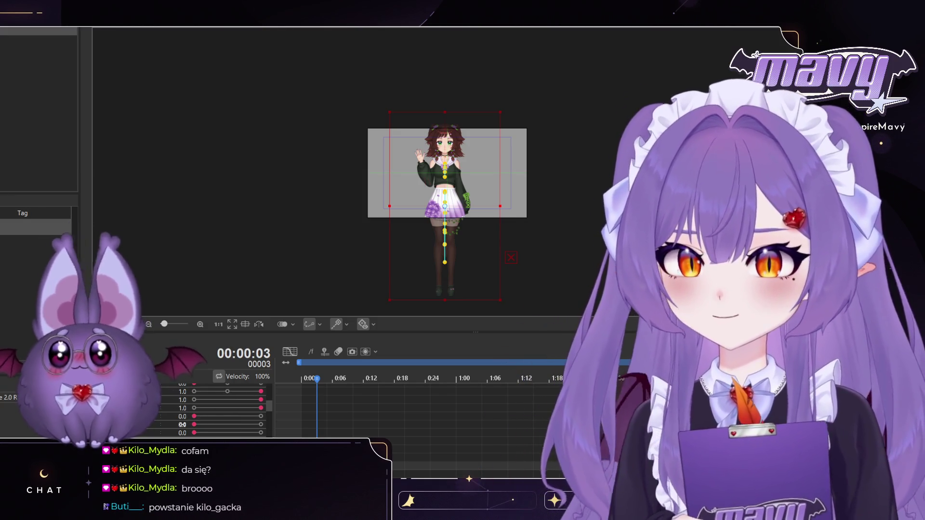
pyautogui.scroll(-2, 184, 419)
pyautogui.scroll(-4, 190, 423)
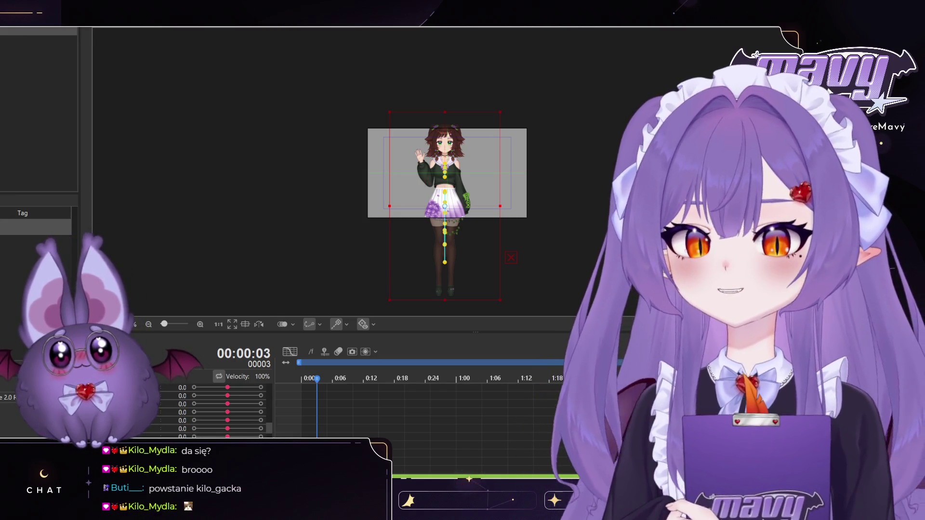
pyautogui.click(212, 418)
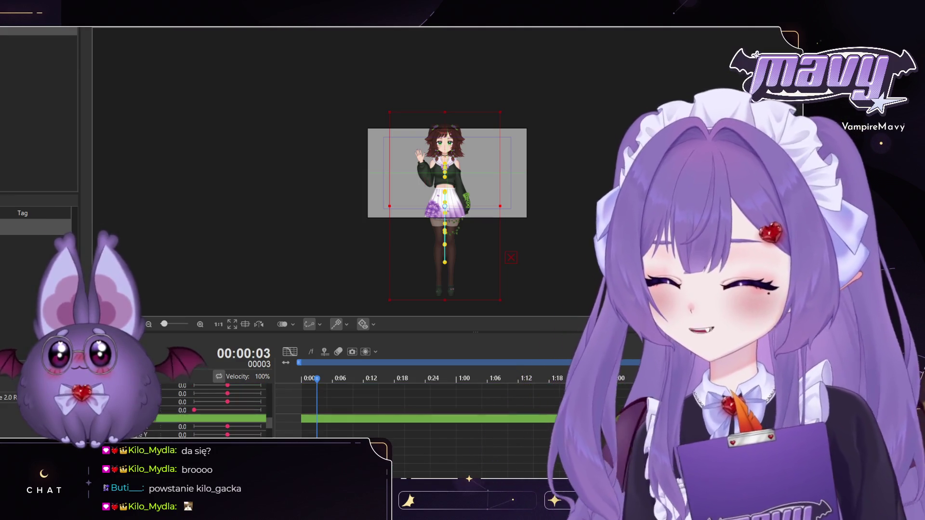
pyautogui.scroll(-3, 207, 409)
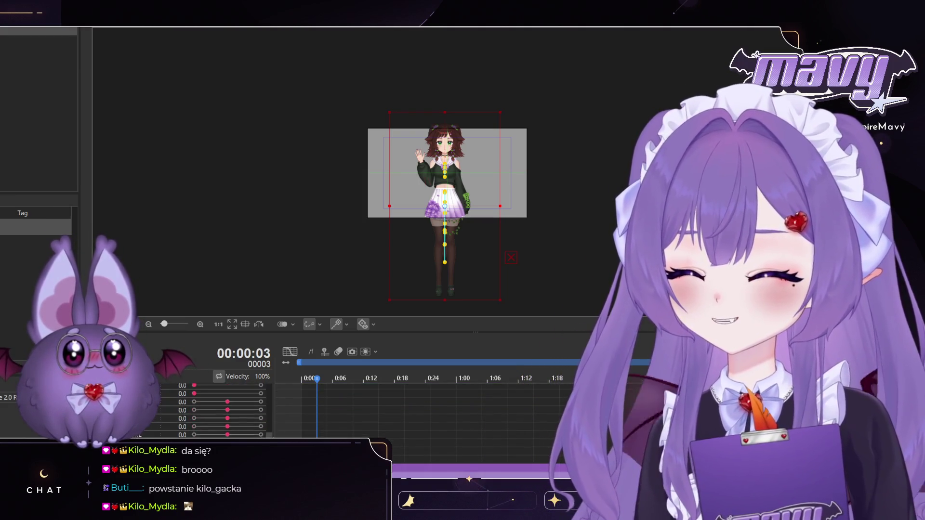
pyautogui.scroll(-2, 207, 409)
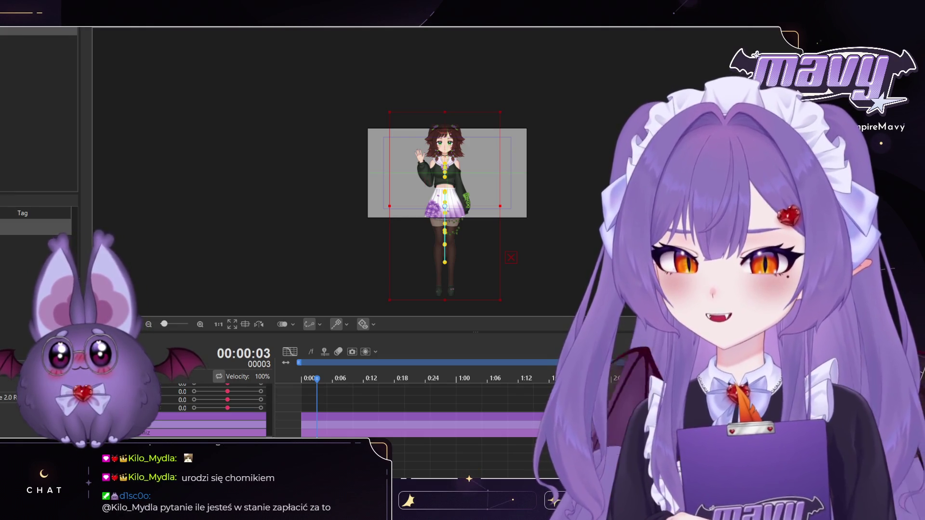
pyautogui.scroll(2, 207, 409)
pyautogui.scroll(-3, 207, 409)
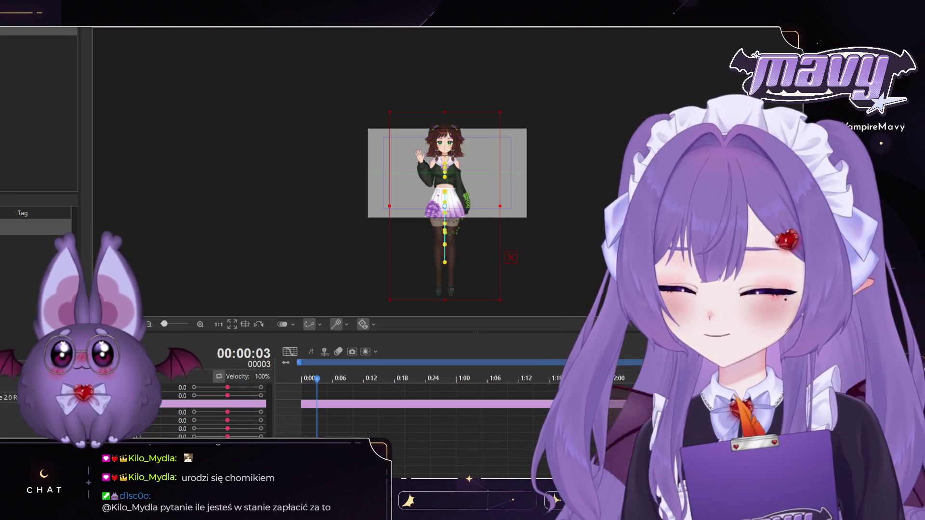
pyautogui.scroll(-3, 207, 409)
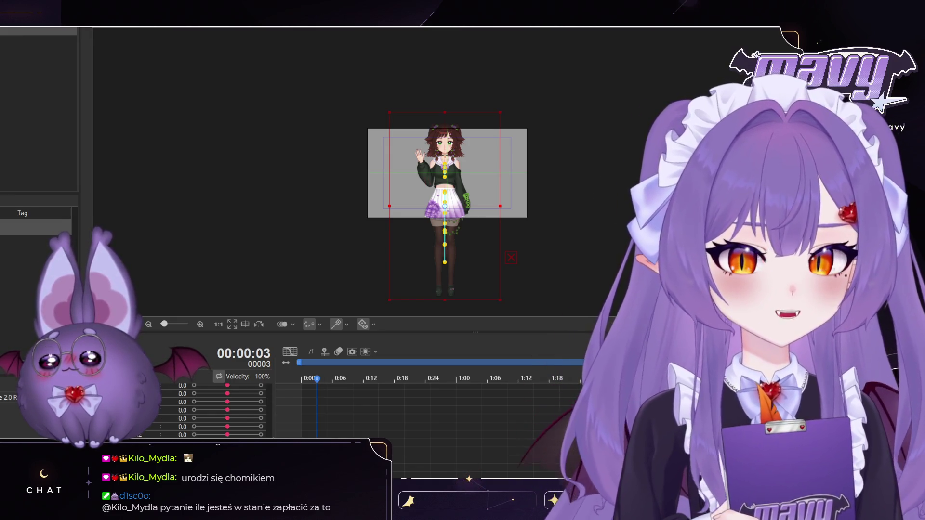
pyautogui.scroll(2, 207, 410)
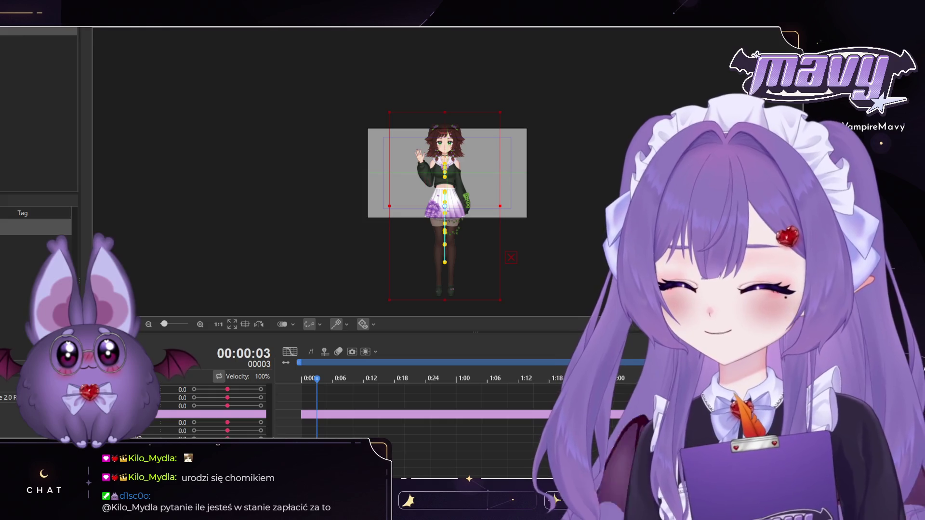
pyautogui.scroll(-3, 207, 410)
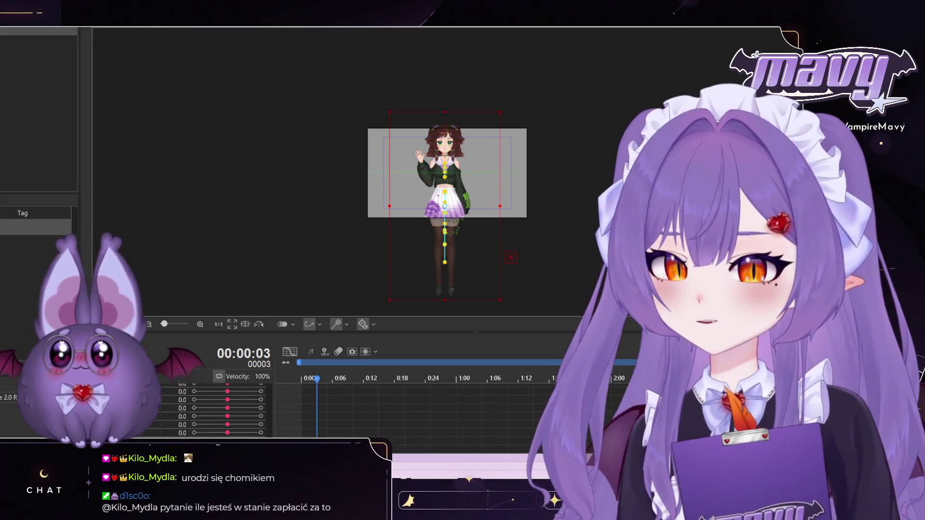
pyautogui.scroll(1, 195, 416)
pyautogui.scroll(-1, 179, 423)
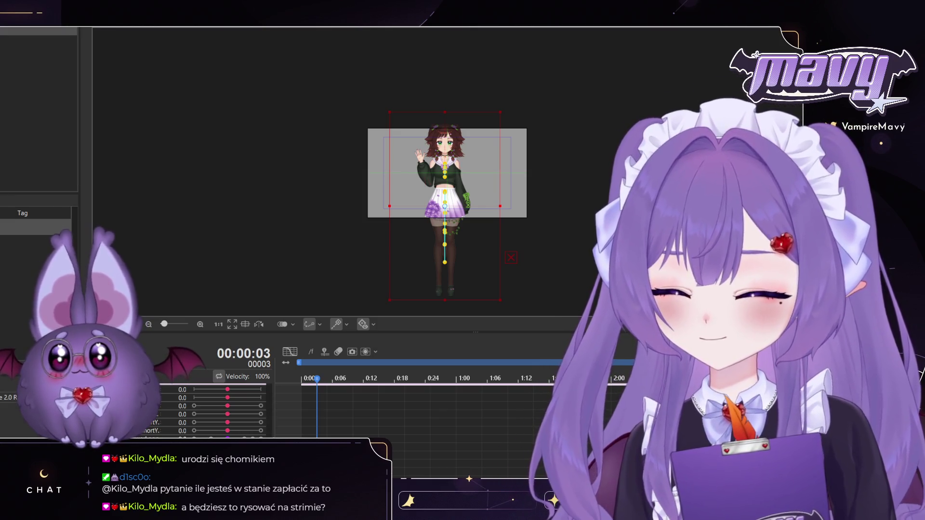
# Step: Remove the top parameter track from the timeline with Ctrl+Z
pyautogui.click(216, 392)
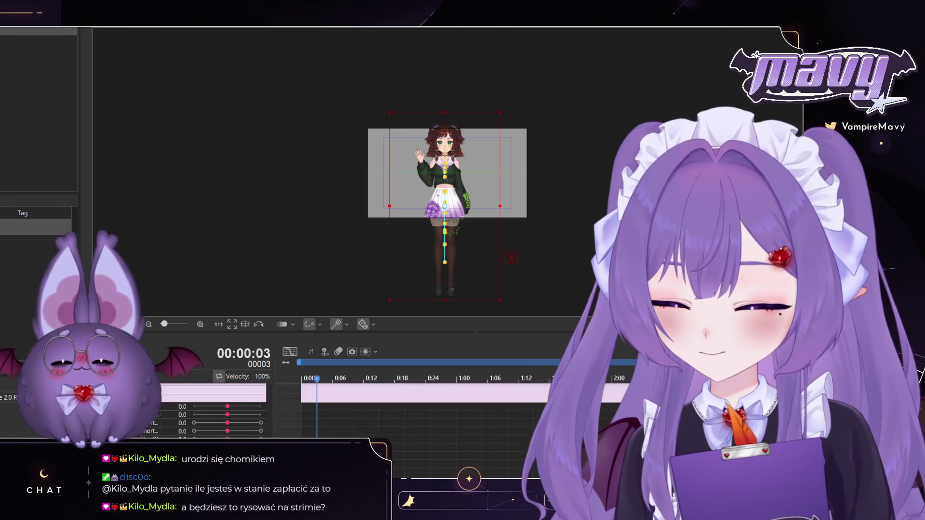
pyautogui.hotkey('ctrl', 'z')
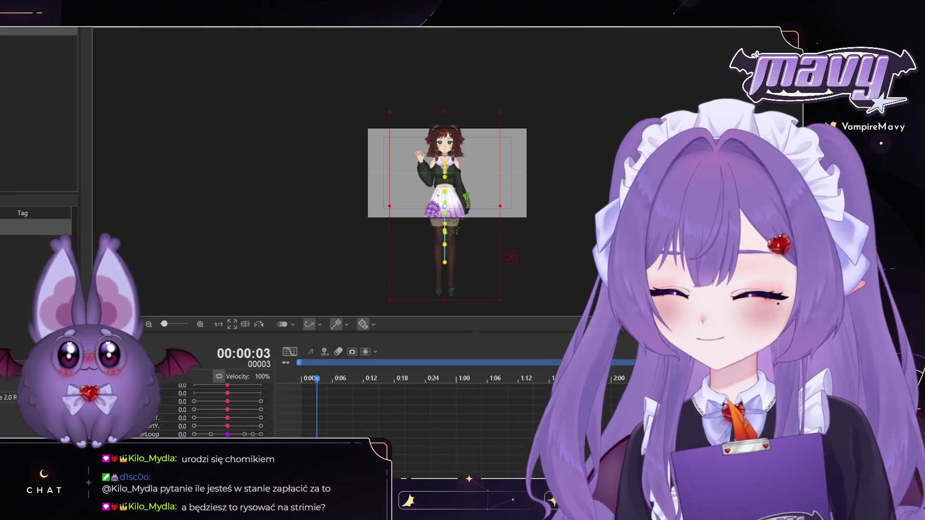
pyautogui.scroll(-2, 227, 409)
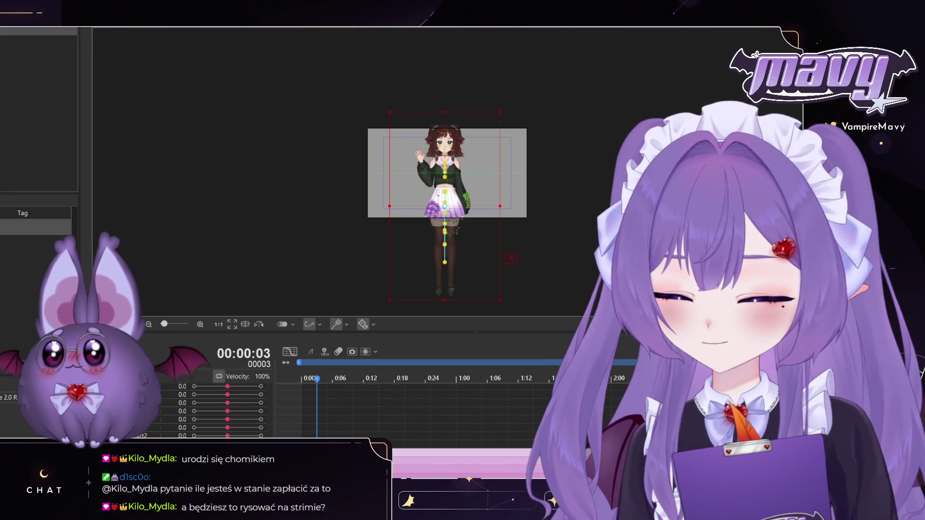
pyautogui.scroll(-1, 226, 409)
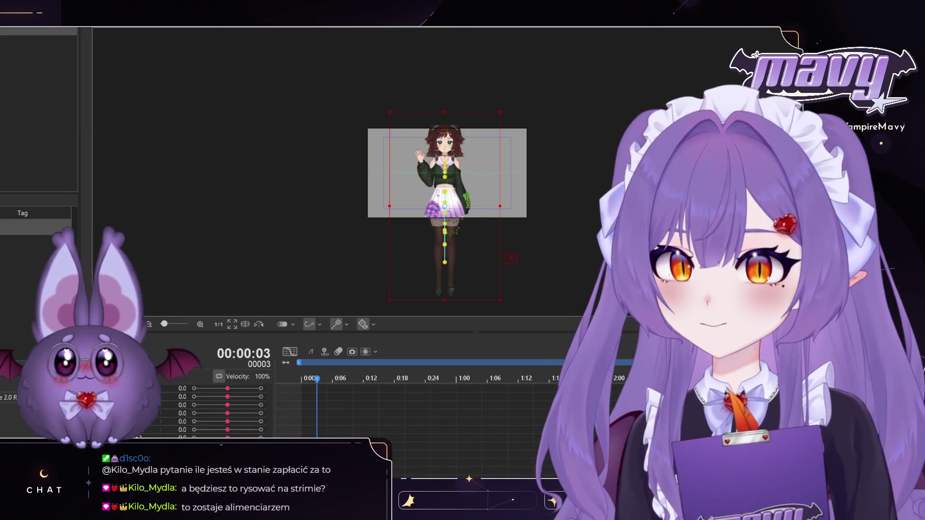
pyautogui.scroll(1, 226, 409)
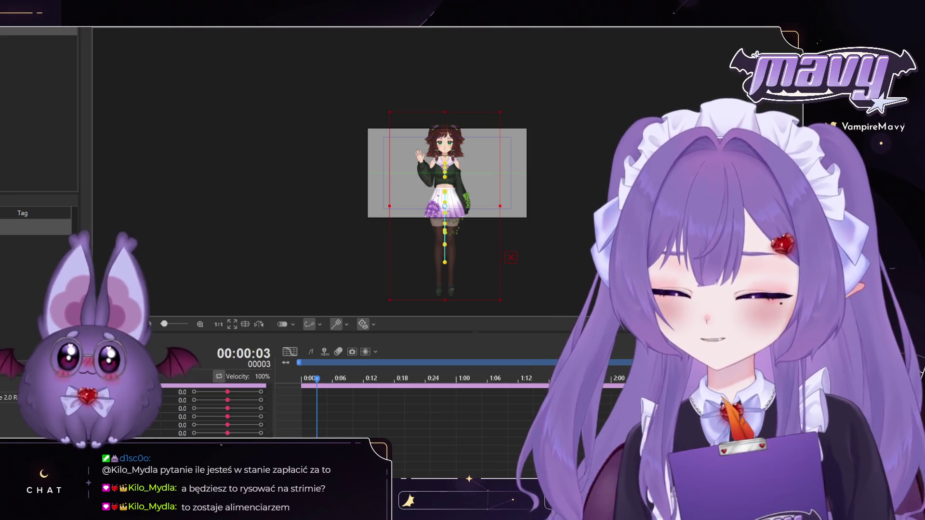
pyautogui.scroll(3, 476, 194)
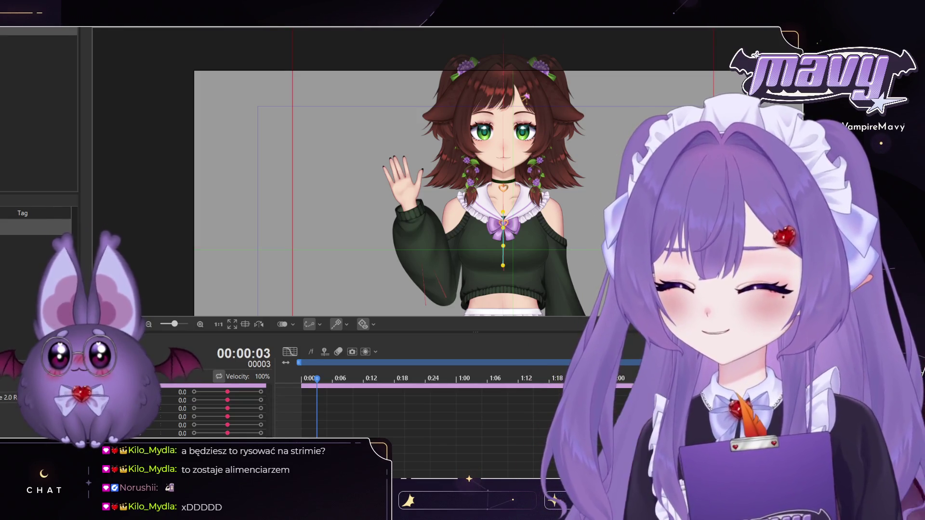
# Step: Key the arm-wave parameter at 0:00 and key the raised arm pose at 1:00
pyautogui.scroll(-1, 226, 409)
pyautogui.scroll(-1, 226, 409)
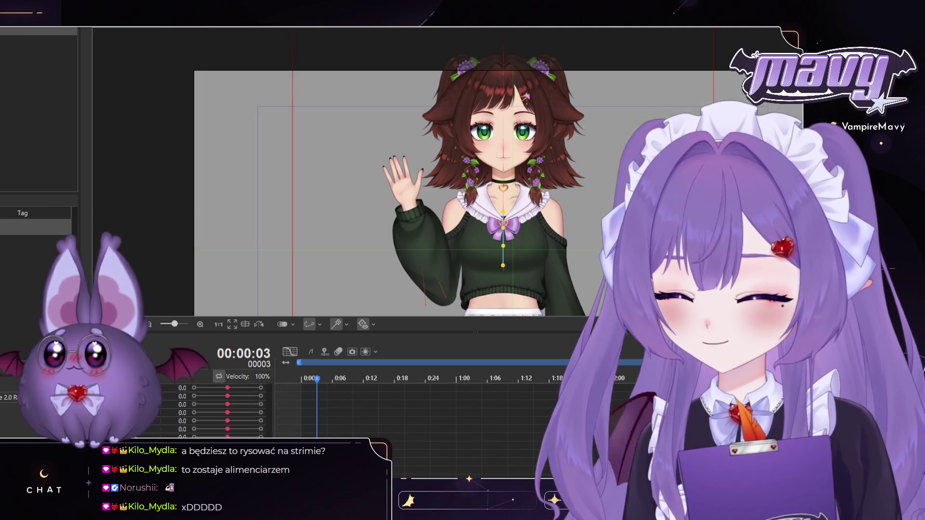
pyautogui.click(227, 413)
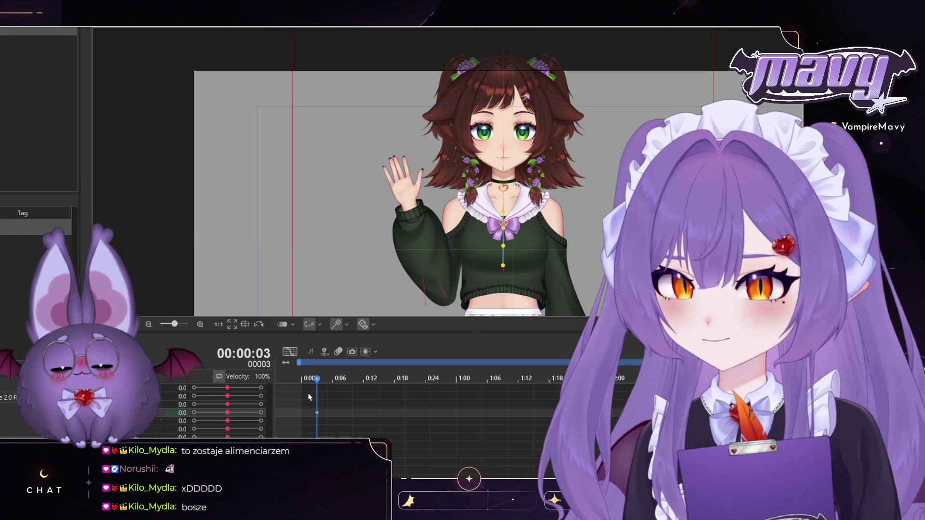
pyautogui.click(441, 379)
pyautogui.moveTo(445, 383); pyautogui.dragTo(456, 381)
pyautogui.moveTo(227, 413); pyautogui.dragTo(261, 413)
# Step: Swing the arm to its opposite extreme at 2:00 and set it to -0.8 at 3:00
pyautogui.press('space')
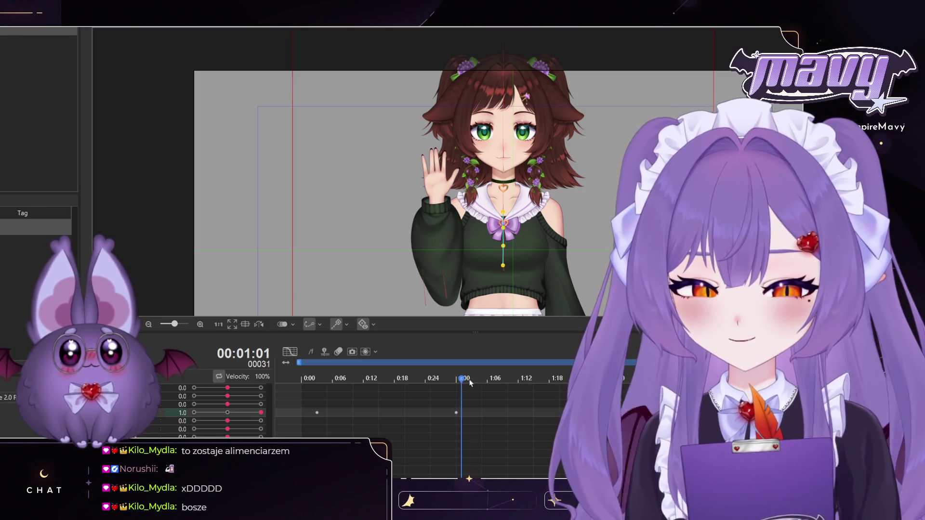
pyautogui.moveTo(261, 412); pyautogui.dragTo(194, 413)
pyautogui.press('space')
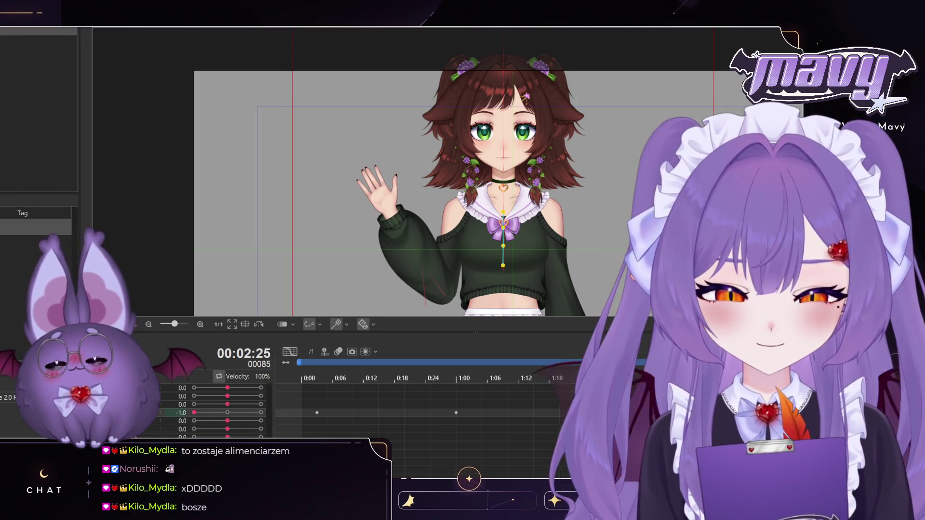
pyautogui.moveTo(194, 413); pyautogui.dragTo(201, 413)
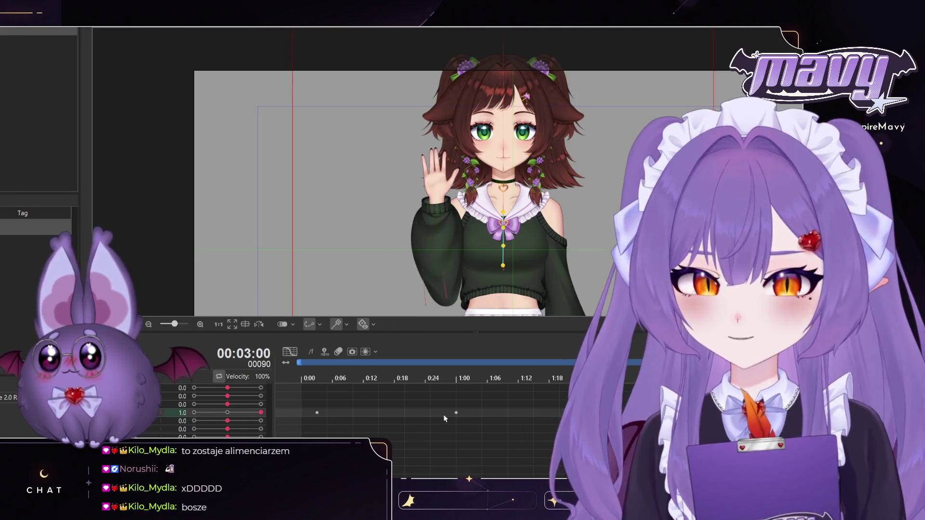
# Step: Play the animation from the start and select the lower arm parameter's keyframe near 0:18
pyautogui.click(261, 433)
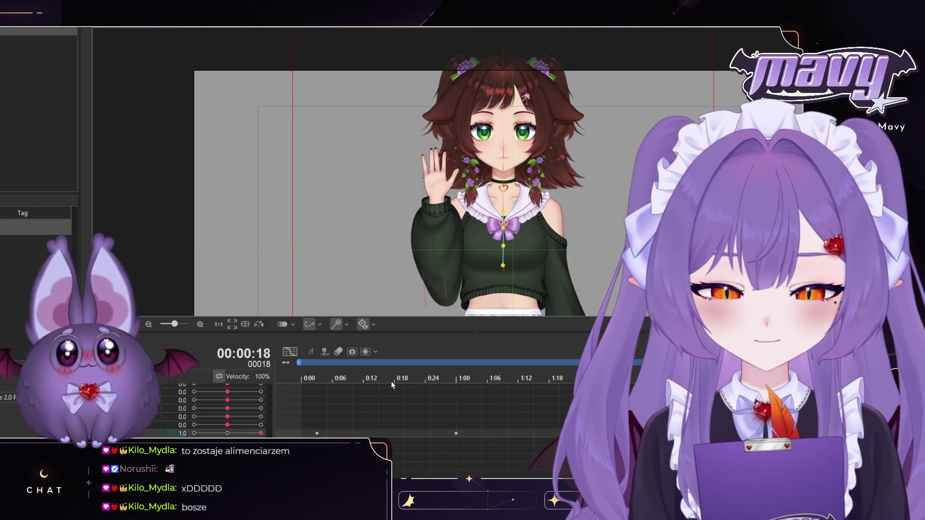
pyautogui.click(296, 376)
pyautogui.press('space')
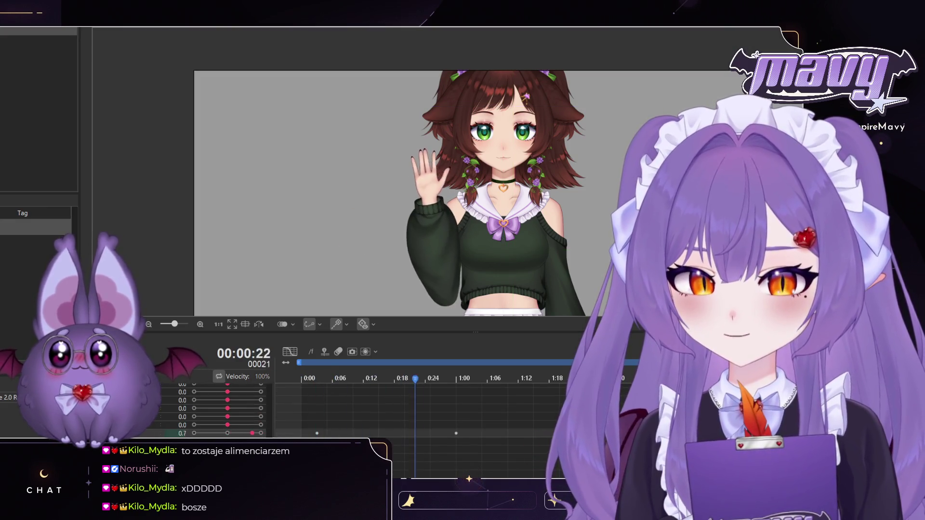
pyautogui.press('space')
pyautogui.moveTo(448, 413)
pyautogui.mouseDown()
pyautogui.moveTo(470, 448)
pyautogui.moveTo(441, 436)
pyautogui.moveTo(394, 436)
pyautogui.mouseUp()
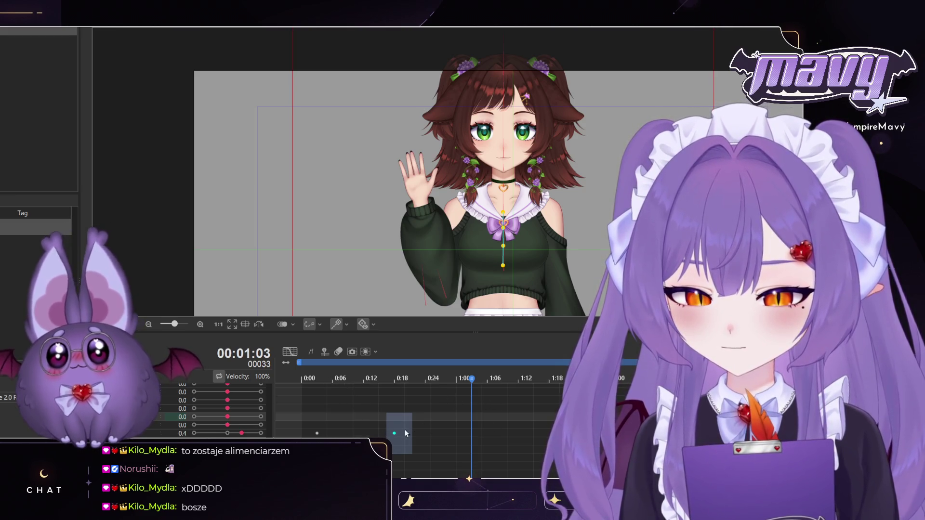
# Step: Move the lower arm's second keyframe to about 0:18, then replay the wave from the start
pyautogui.moveTo(394, 435); pyautogui.dragTo(557, 441)
pyautogui.click(636, 425)
pyautogui.press('space')
pyautogui.press('space')
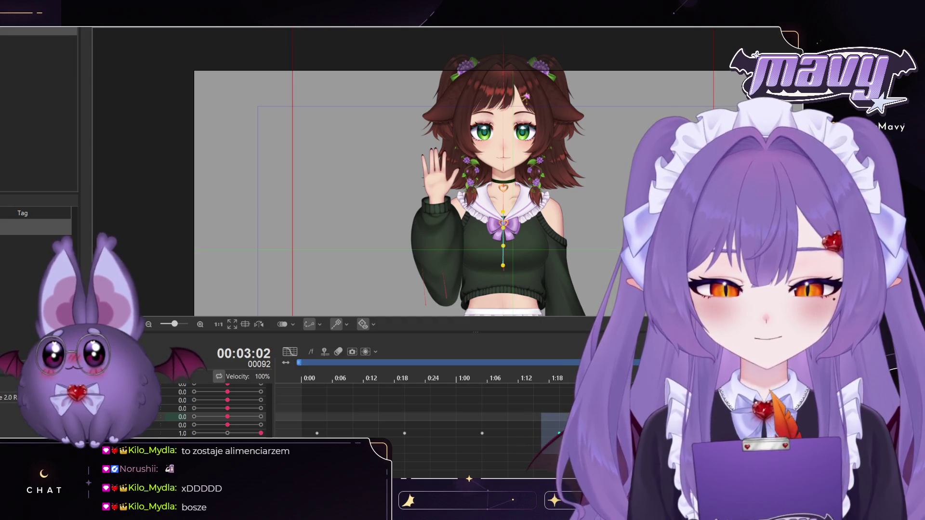
pyautogui.press('Home')
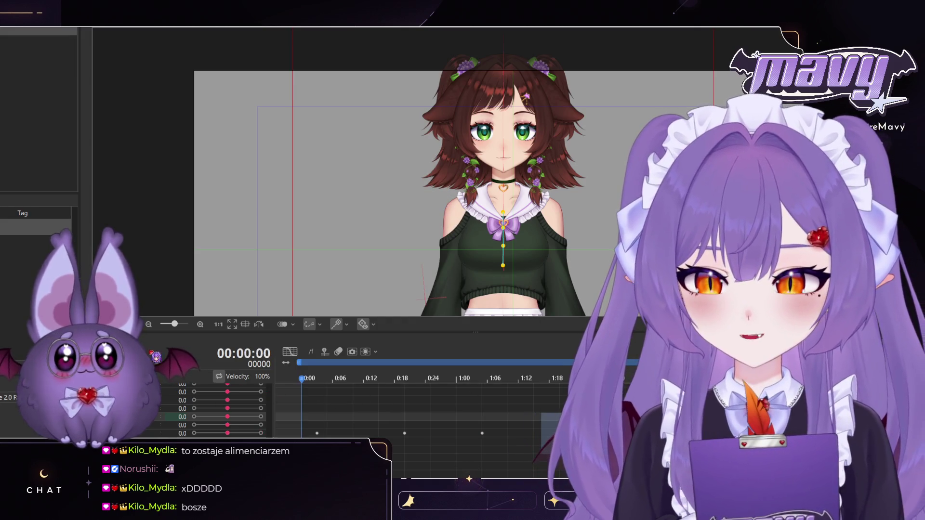
pyautogui.press('space')
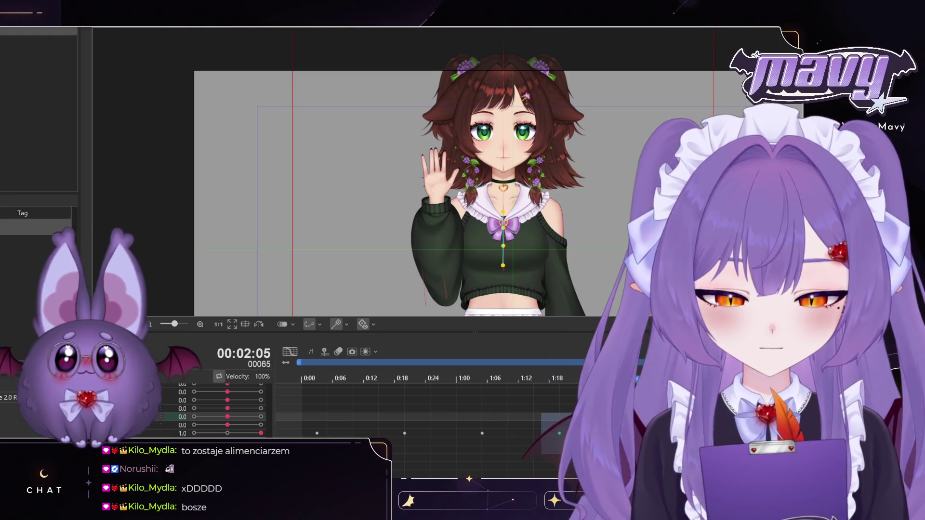
pyautogui.click(449, 413)
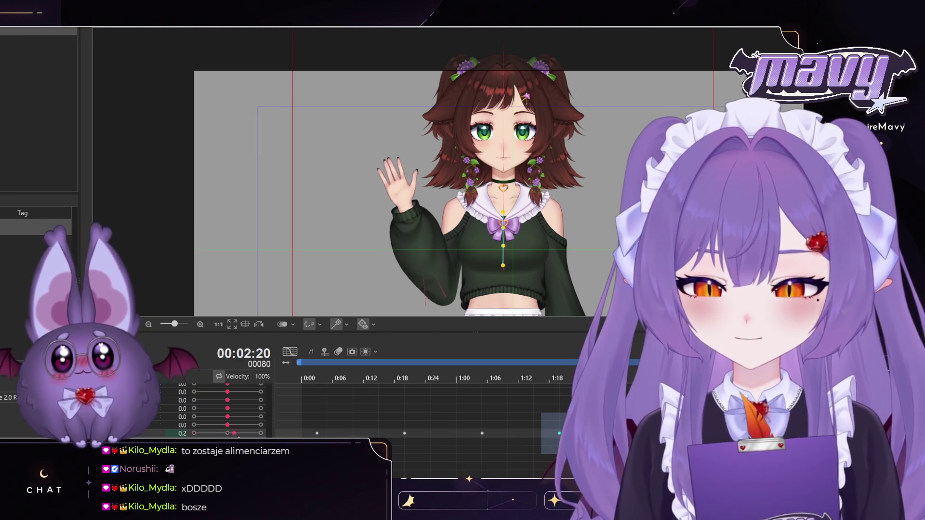
# Step: Key the lower arm parameter at 0.8 at 0:20 and -0.8 at 1:05
pyautogui.hotkey('ctrl', 'z')
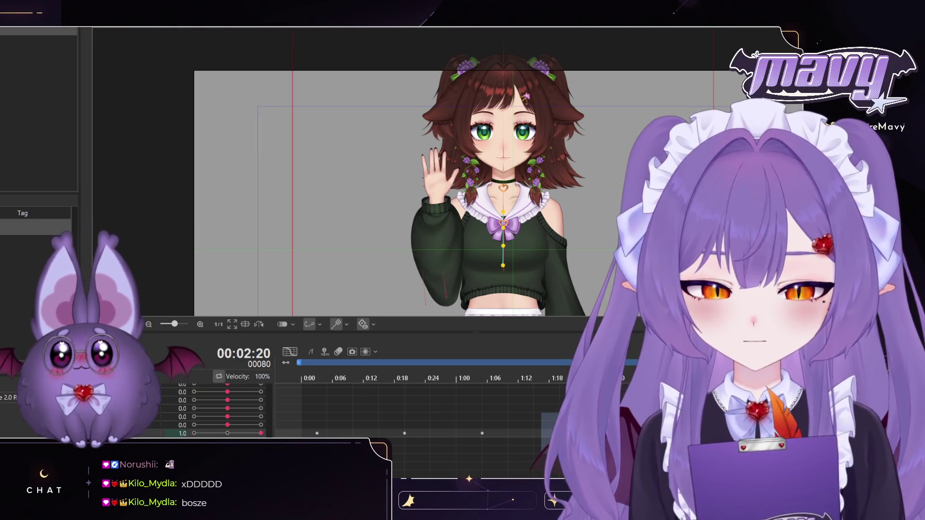
pyautogui.moveTo(343, 397)
pyautogui.mouseDown()
pyautogui.moveTo(317, 400)
pyautogui.moveTo(404, 406)
pyautogui.mouseUp()
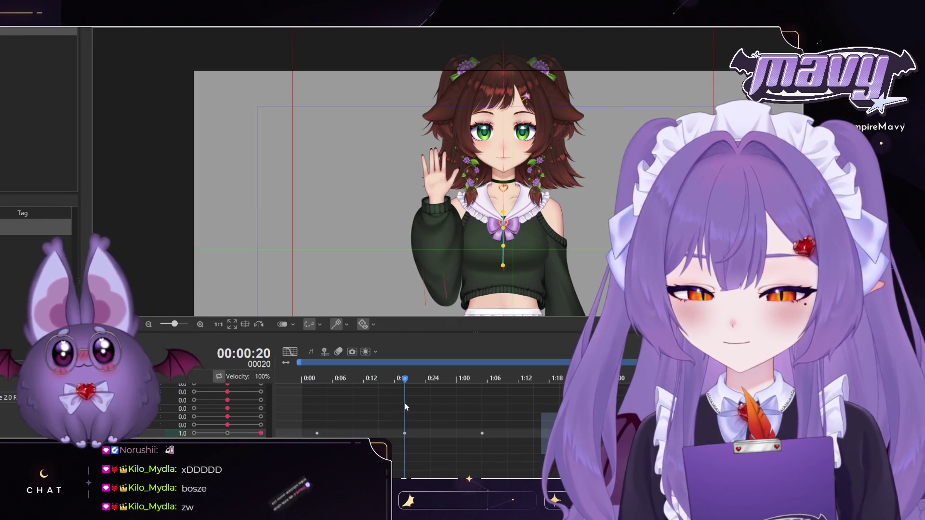
pyautogui.moveTo(237, 433); pyautogui.dragTo(253, 434)
pyautogui.moveTo(464, 386); pyautogui.dragTo(482, 390)
pyautogui.moveTo(194, 433); pyautogui.dragTo(201, 434)
# Step: Continue the wave with 0.8 at 1:20, -0.8 at 2:05 and 0.8 at 2:20
pyautogui.moveTo(485, 381); pyautogui.dragTo(559, 381)
pyautogui.moveTo(201, 433); pyautogui.dragTo(256, 435)
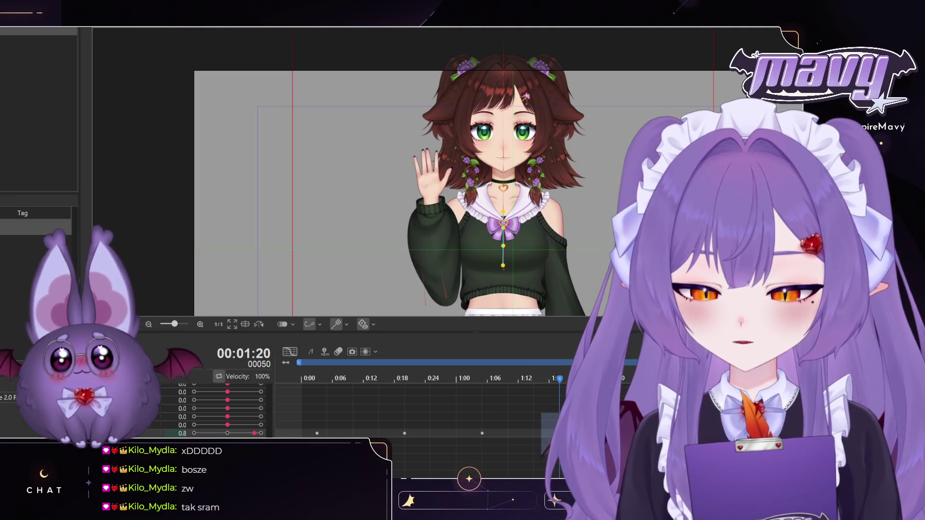
pyautogui.moveTo(559, 381)
pyautogui.mouseDown()
pyautogui.moveTo(647, 380)
pyautogui.moveTo(637, 381)
pyautogui.mouseUp()
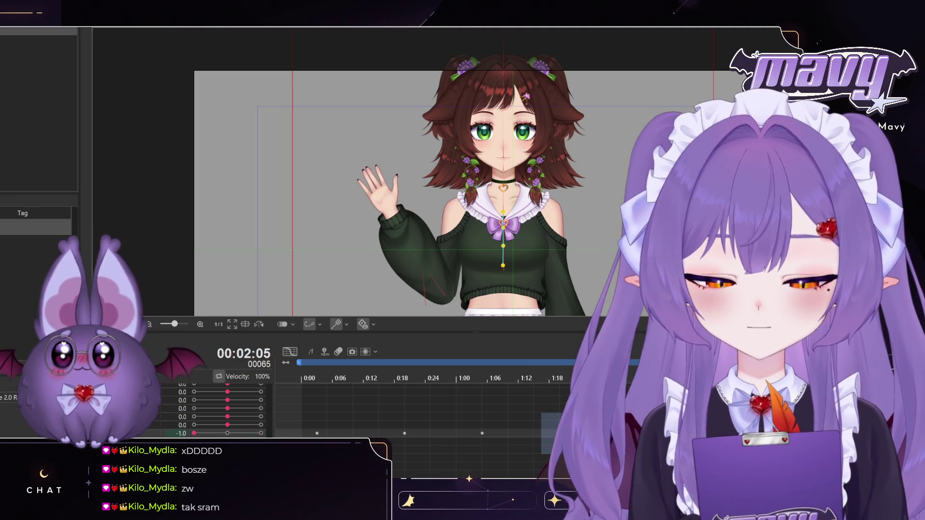
pyautogui.moveTo(194, 433); pyautogui.dragTo(212, 436)
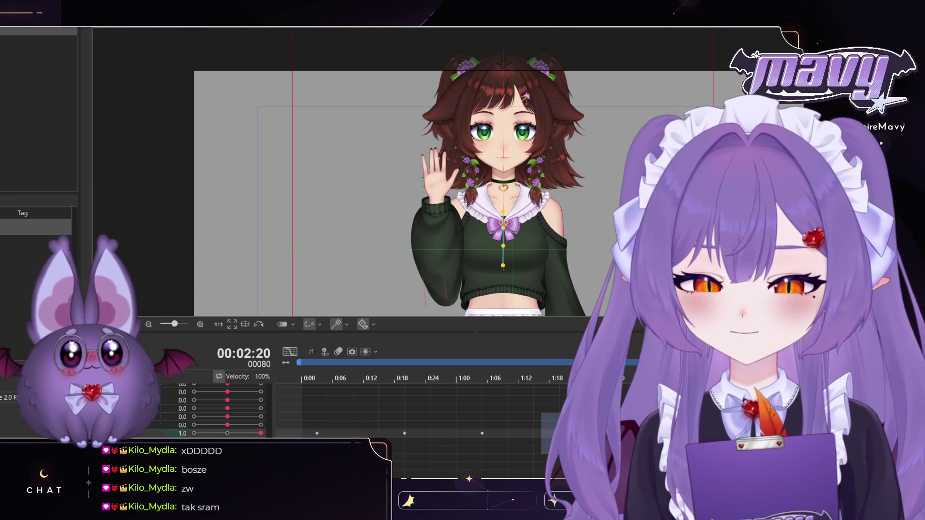
pyautogui.moveTo(264, 434); pyautogui.dragTo(257, 434)
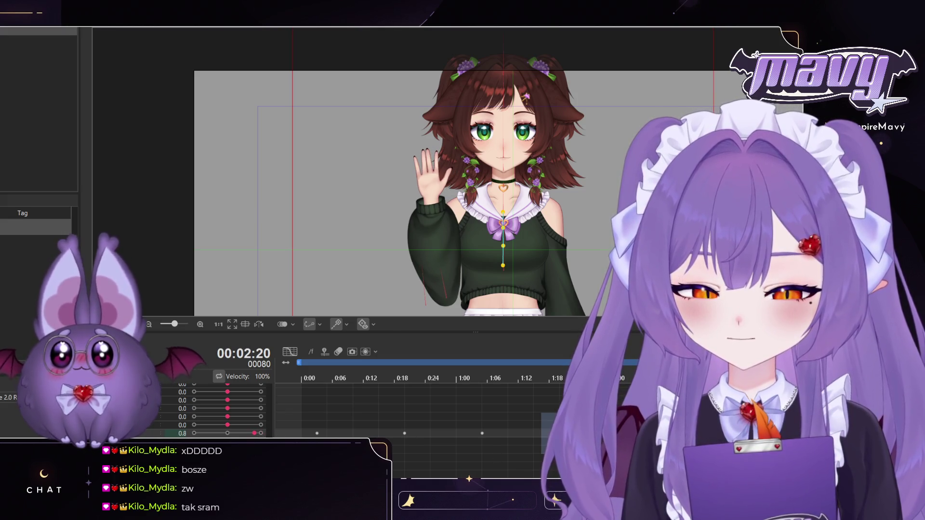
# Step: Swing the arm outward near the scene's end, then preview the wave from near the start
pyautogui.moveTo(482, 394)
pyautogui.mouseDown()
pyautogui.moveTo(308, 396)
pyautogui.moveTo(379, 400)
pyautogui.mouseUp()
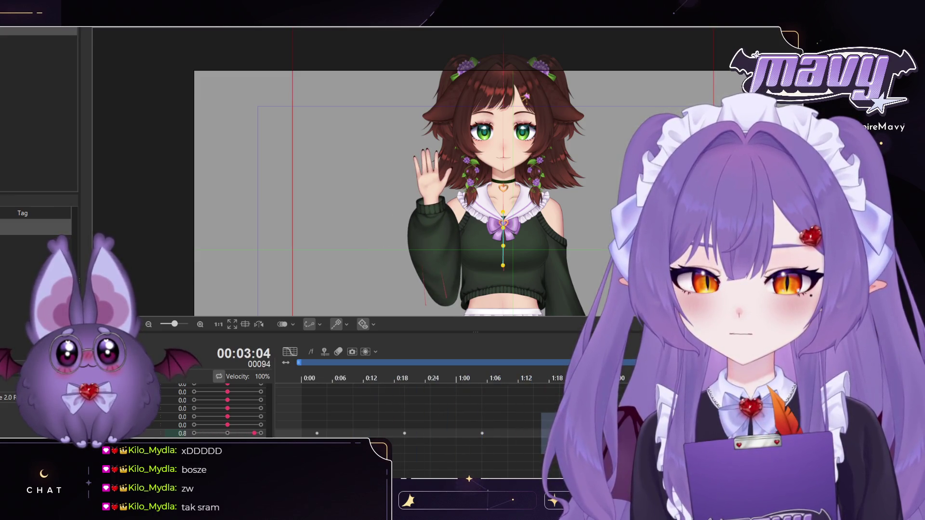
pyautogui.moveTo(251, 435); pyautogui.dragTo(198, 433)
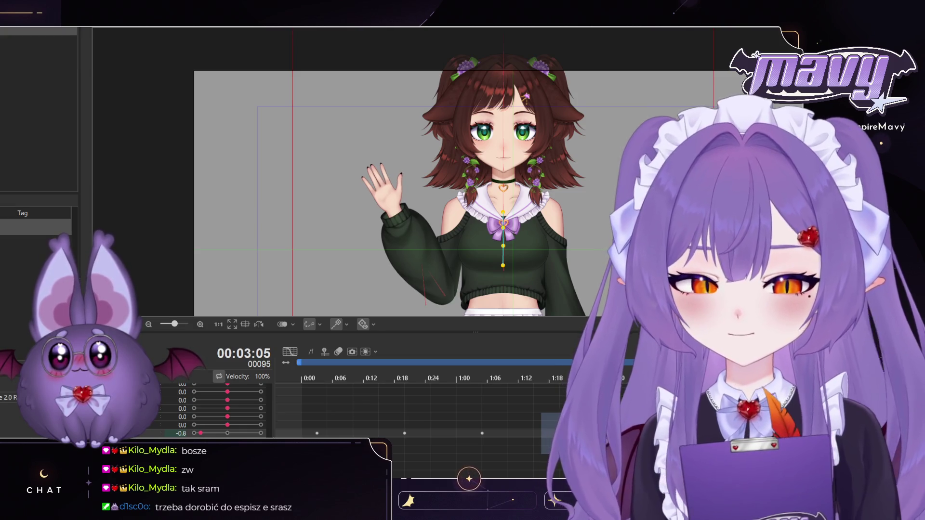
pyautogui.click(363, 379)
pyautogui.press('space')
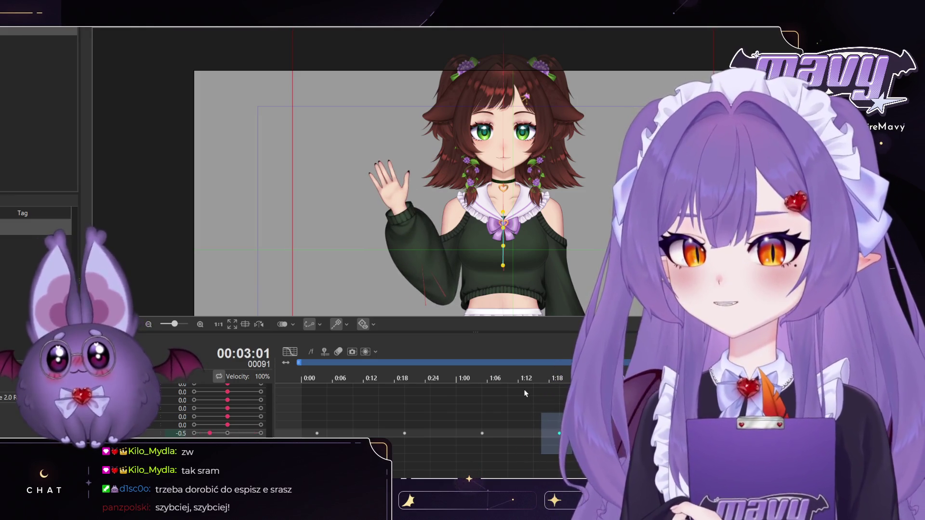
pyautogui.hscroll(5, 567, 374)
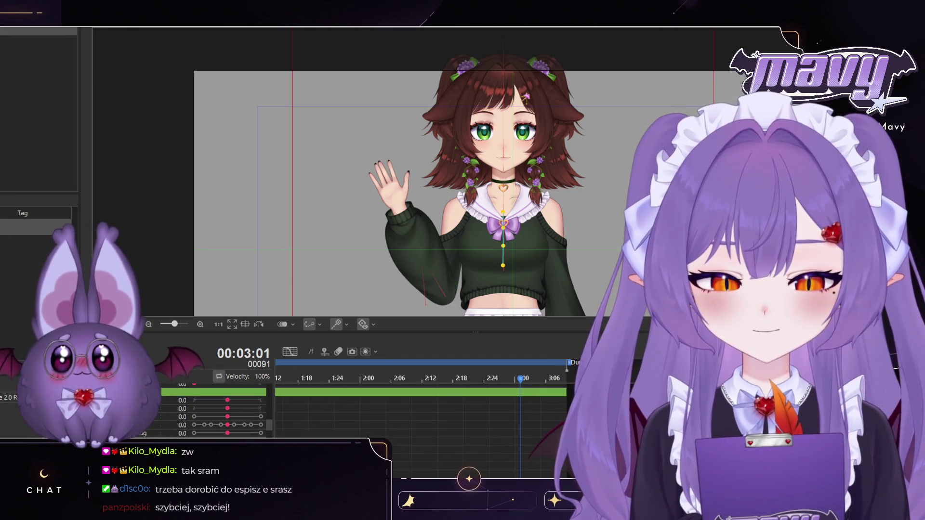
pyautogui.hscroll(-3, 567, 373)
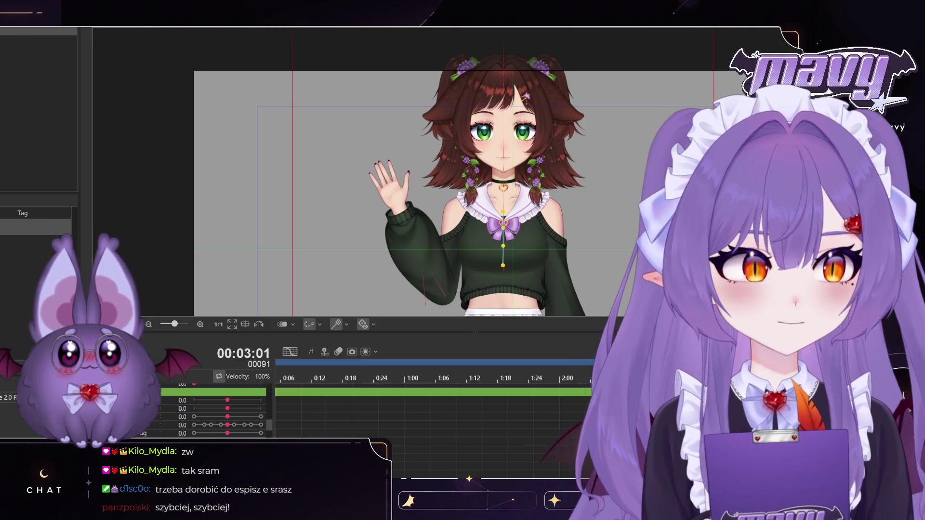
pyautogui.hscroll(3, 458, 380)
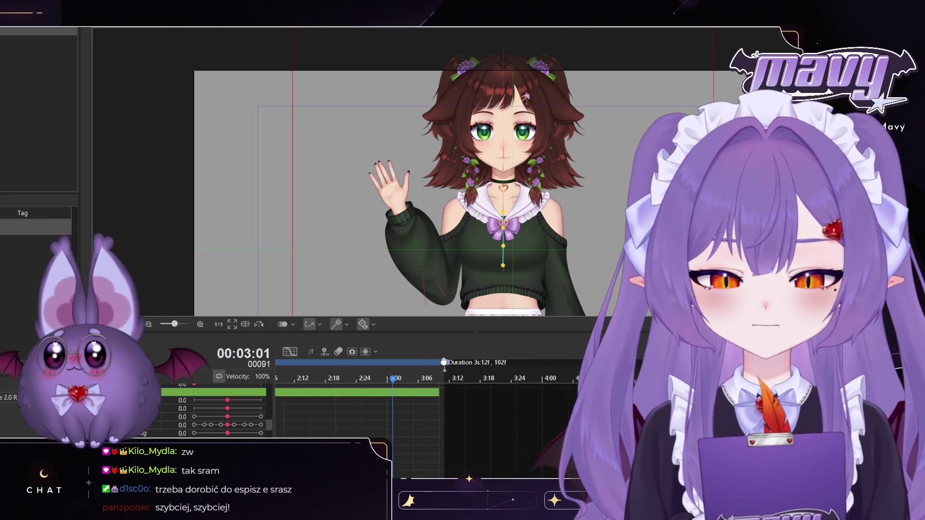
pyautogui.hscroll(-3, 511, 367)
pyautogui.hscroll(3, 424, 381)
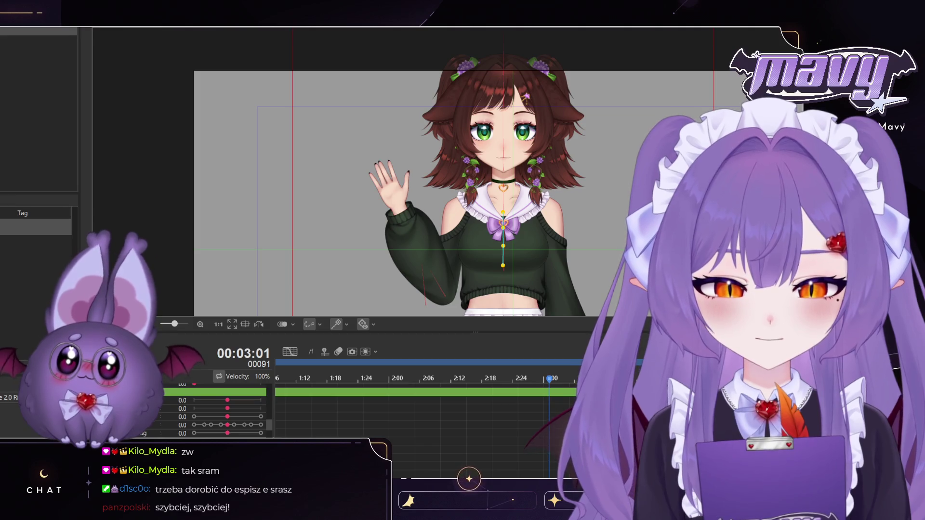
# Step: Delete the stray keyframe at 1:18 from the animated layer row
pyautogui.click(232, 388)
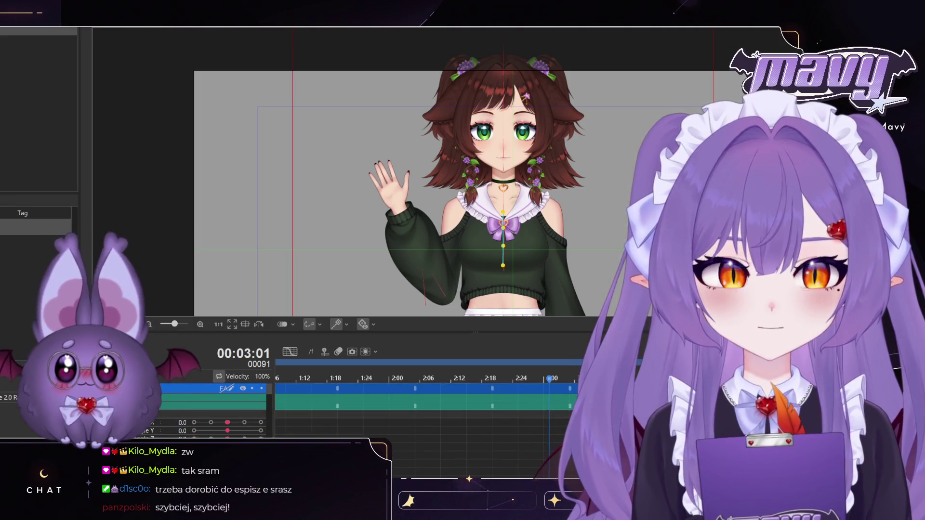
pyautogui.moveTo(320, 384); pyautogui.dragTo(349, 418)
pyautogui.press('Delete')
pyautogui.press('space')
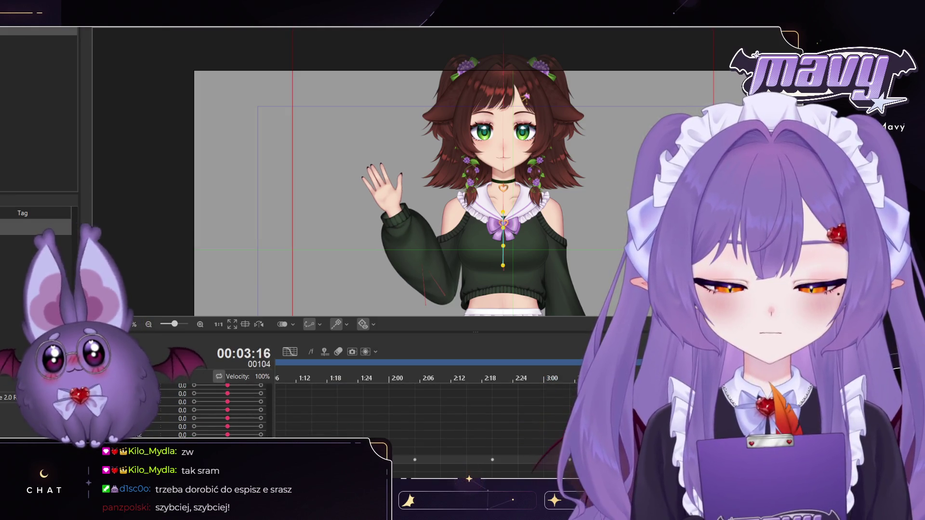
pyautogui.scroll(-2, 226, 409)
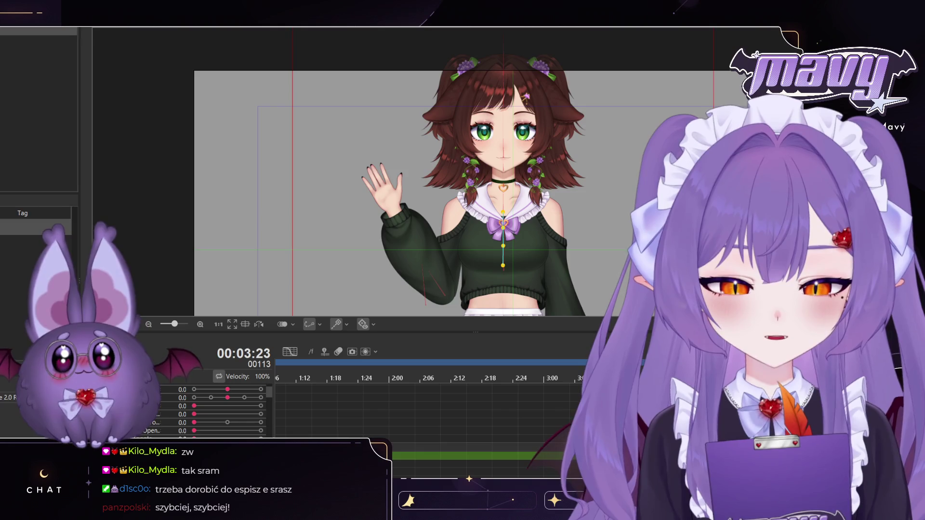
pyautogui.scroll(2, 226, 410)
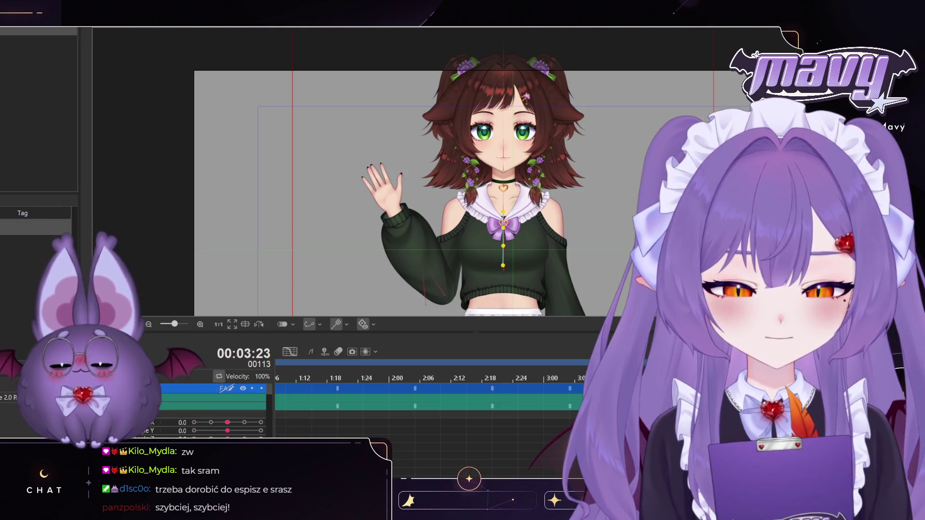
pyautogui.scroll(-3, 226, 409)
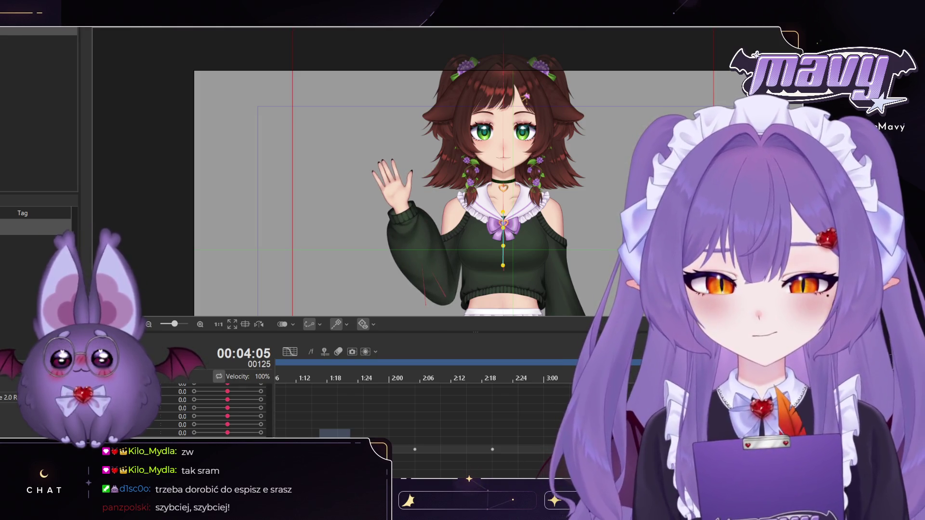
# Step: At the scene's end, set the arm parameter from 1.0 to 0.0 to lower the arm, then rewind
pyautogui.press('Left')
pyautogui.press('Left')
pyautogui.press('Left')
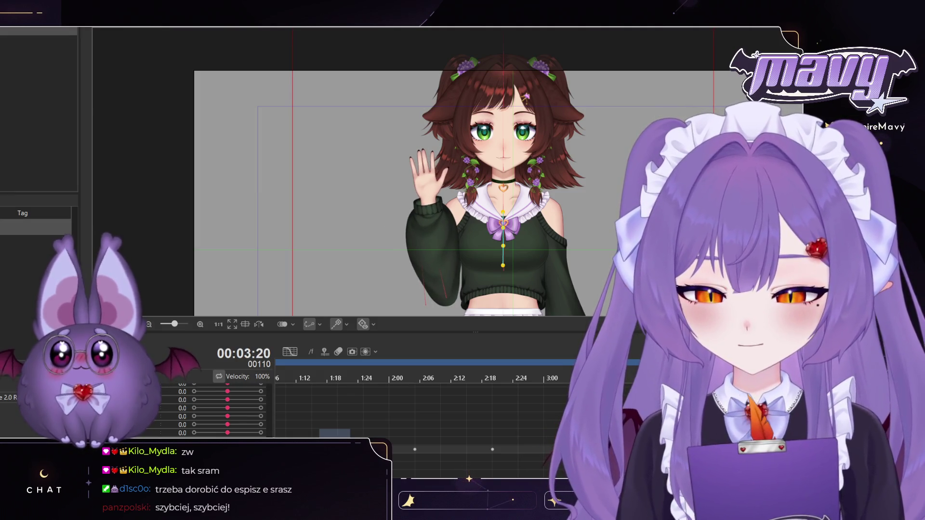
pyautogui.press('Right')
pyautogui.press('Right')
pyautogui.press('Right')
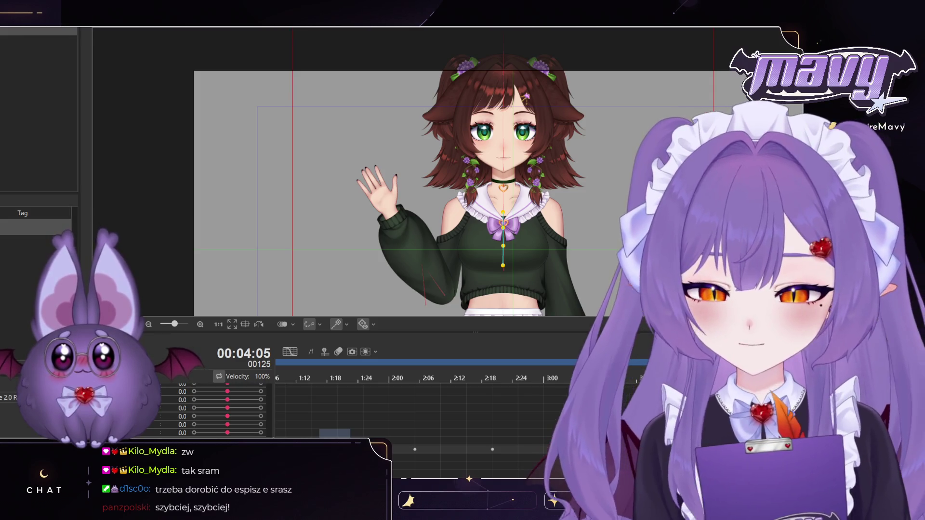
pyautogui.scroll(-5, 227, 409)
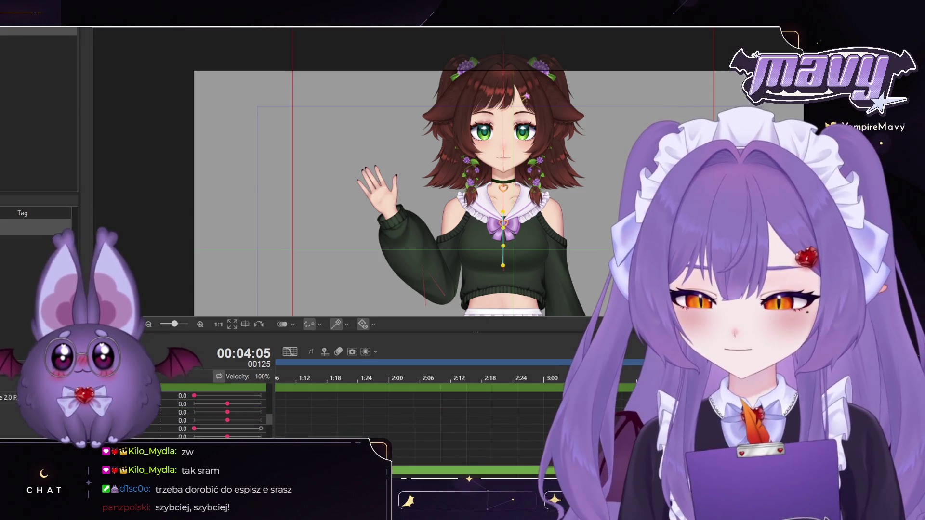
pyautogui.scroll(-3, 226, 412)
pyautogui.scroll(5, 303, 430)
pyautogui.scroll(5, 227, 410)
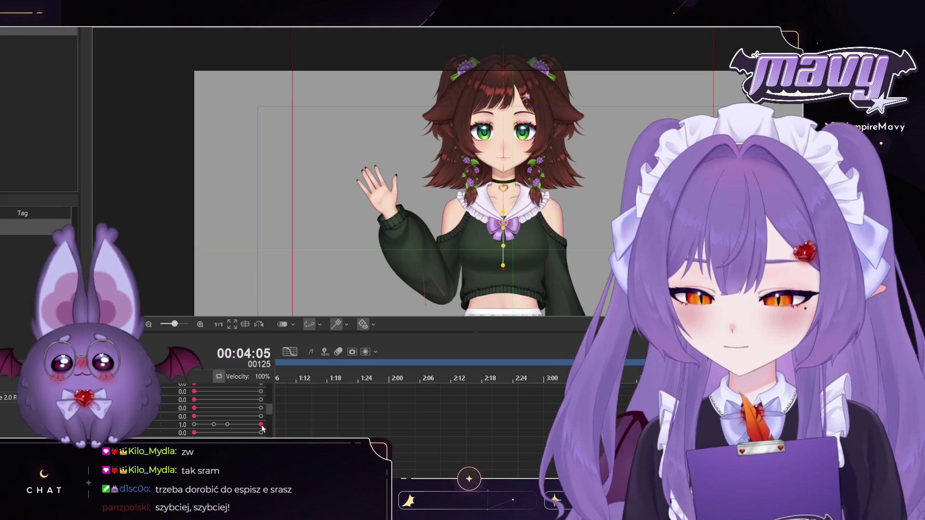
pyautogui.click(261, 426)
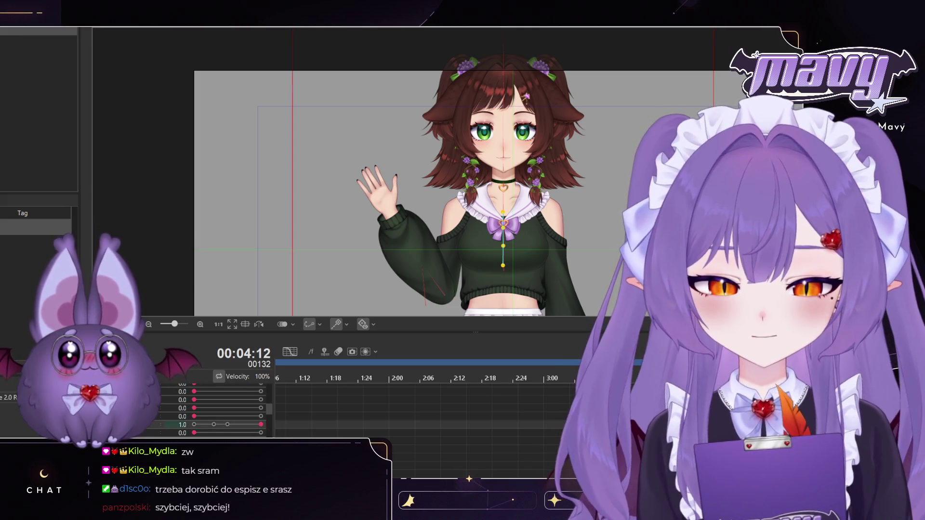
pyautogui.click(195, 425)
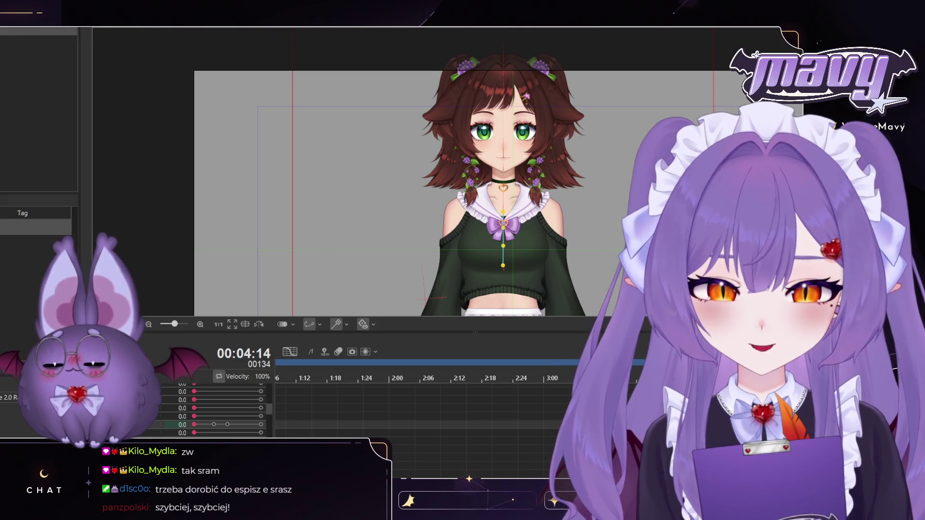
pyautogui.press('Home')
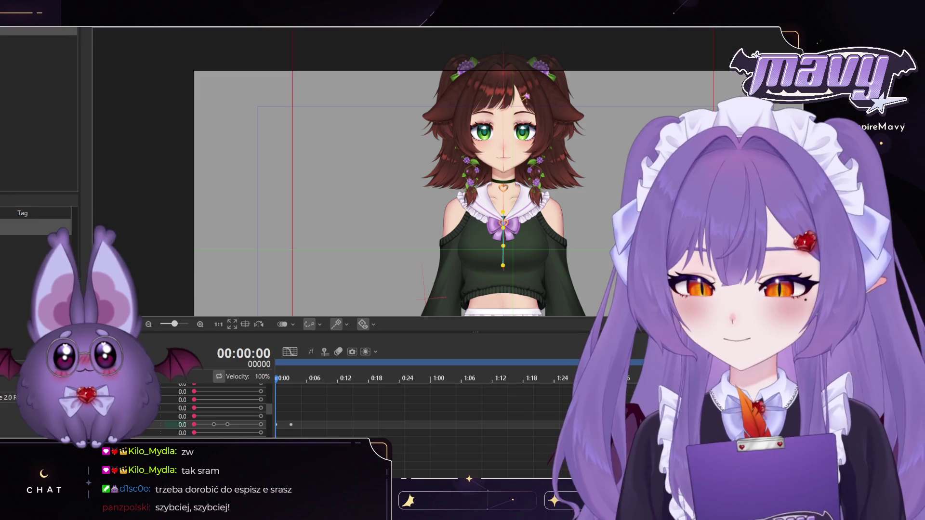
pyautogui.press('space')
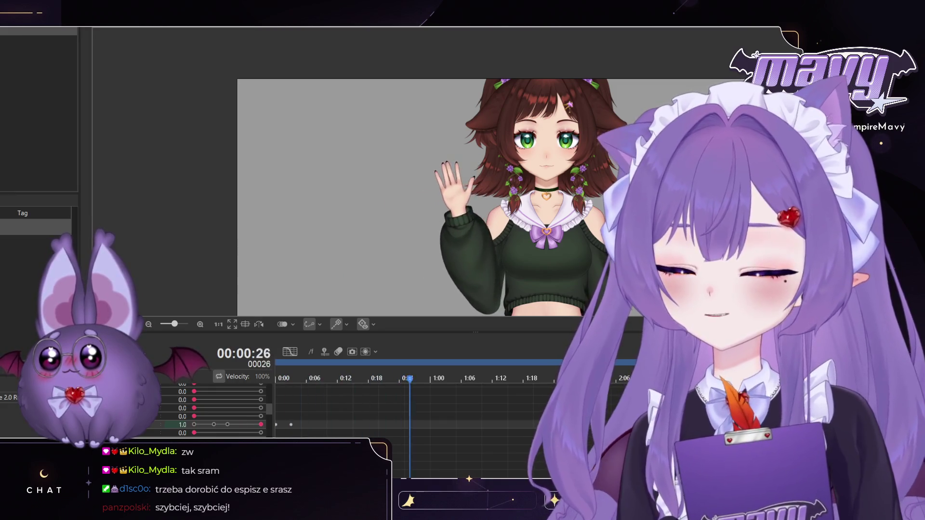
pyautogui.press('space')
pyautogui.click(282, 378)
pyautogui.scroll(-2, 288, 414)
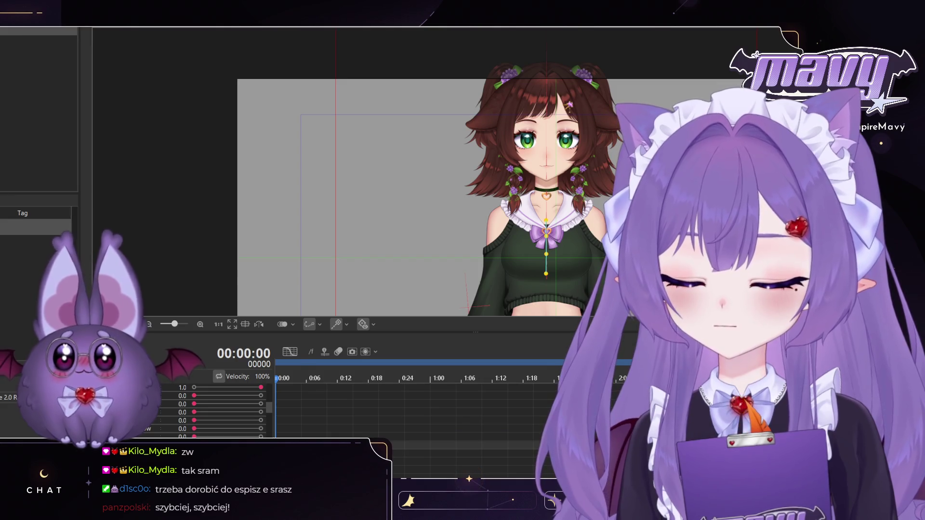
pyautogui.scroll(-3, 288, 424)
pyautogui.scroll(-5, 368, 437)
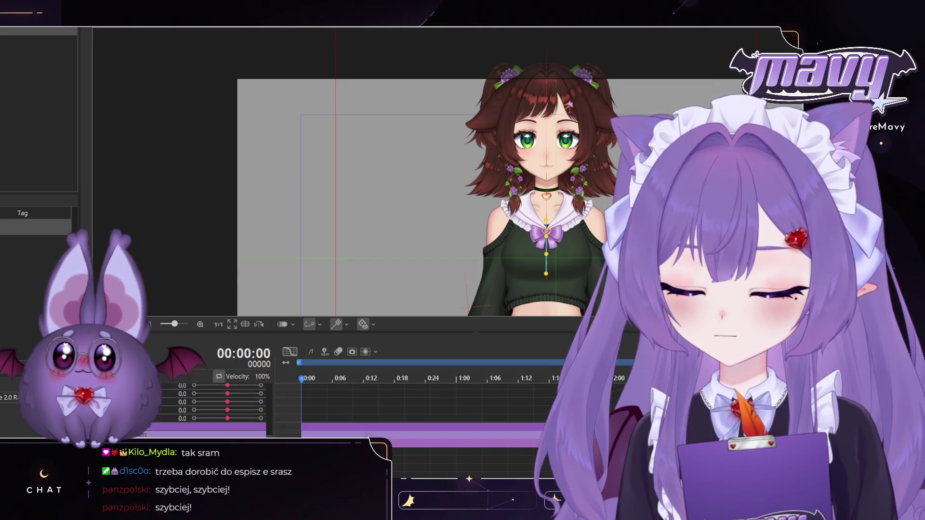
pyautogui.scroll(3, 366, 437)
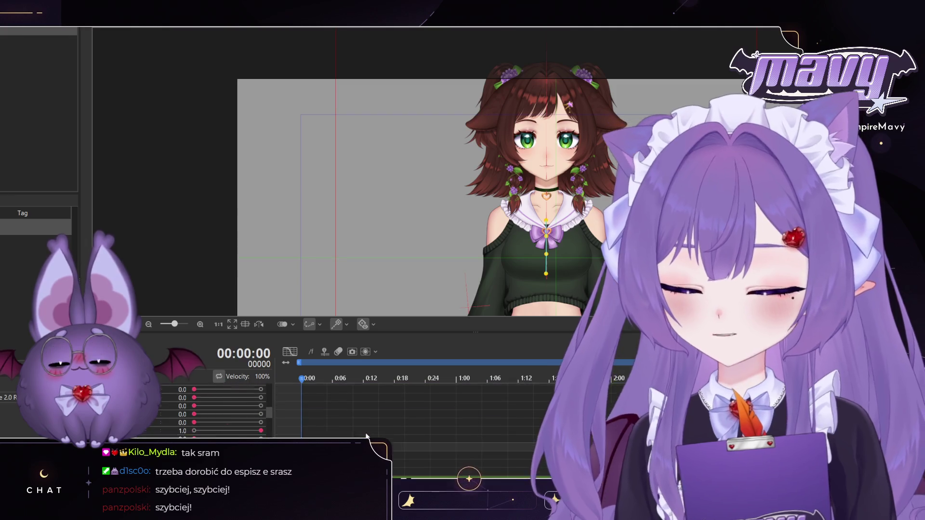
pyautogui.scroll(3, 366, 436)
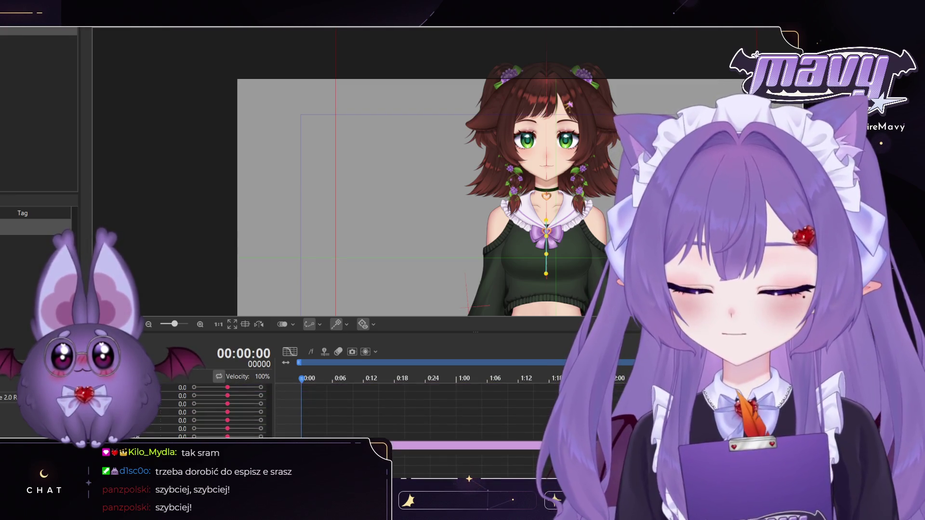
pyautogui.press('space')
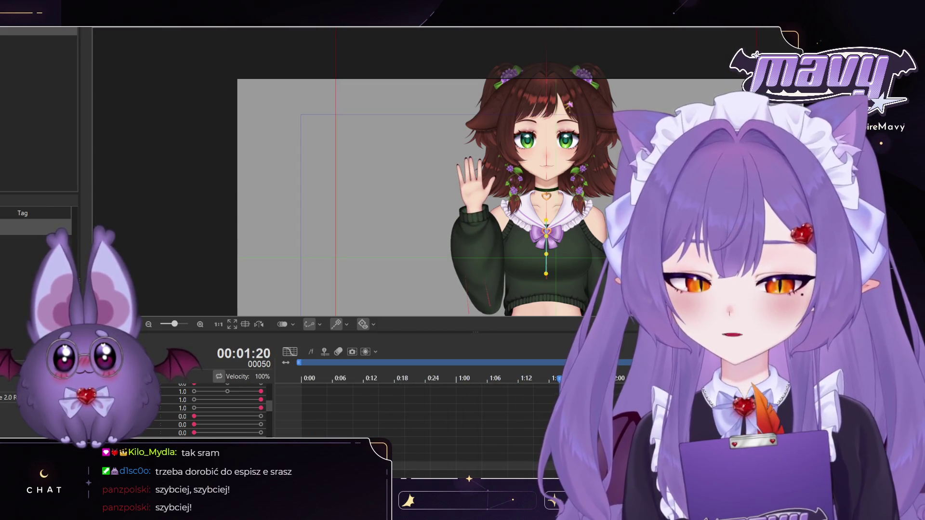
pyautogui.moveTo(334, 392); pyautogui.dragTo(316, 396)
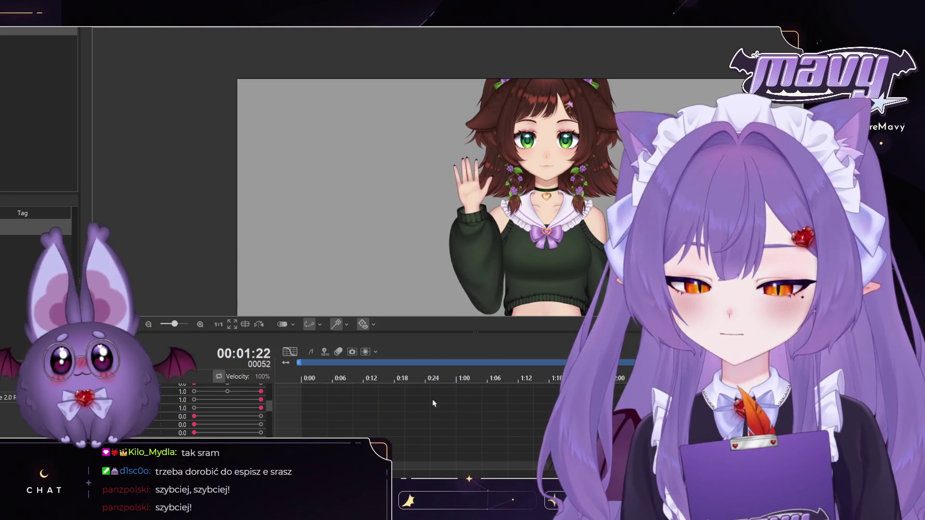
pyautogui.press('Home')
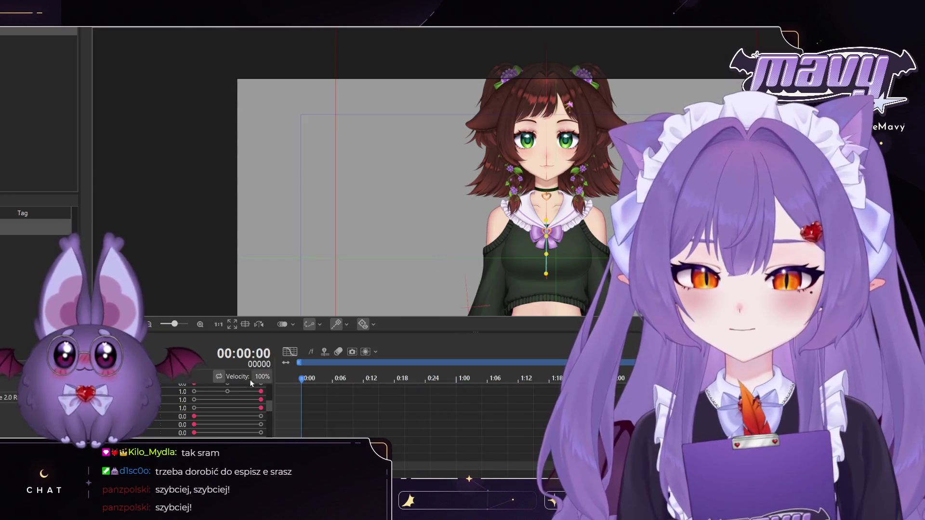
pyautogui.press('space')
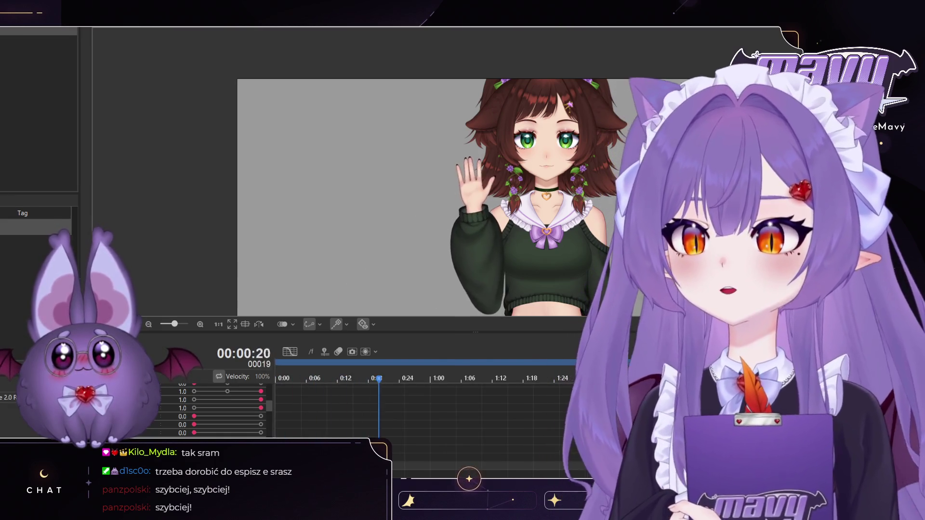
pyautogui.press('space')
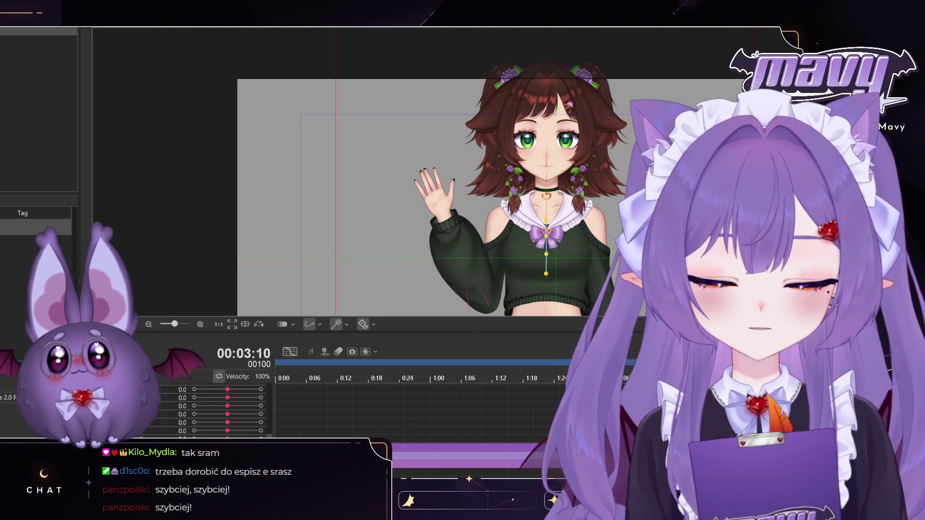
pyautogui.moveTo(399, 384)
pyautogui.mouseDown()
pyautogui.moveTo(554, 388)
pyautogui.moveTo(521, 385)
pyautogui.mouseUp()
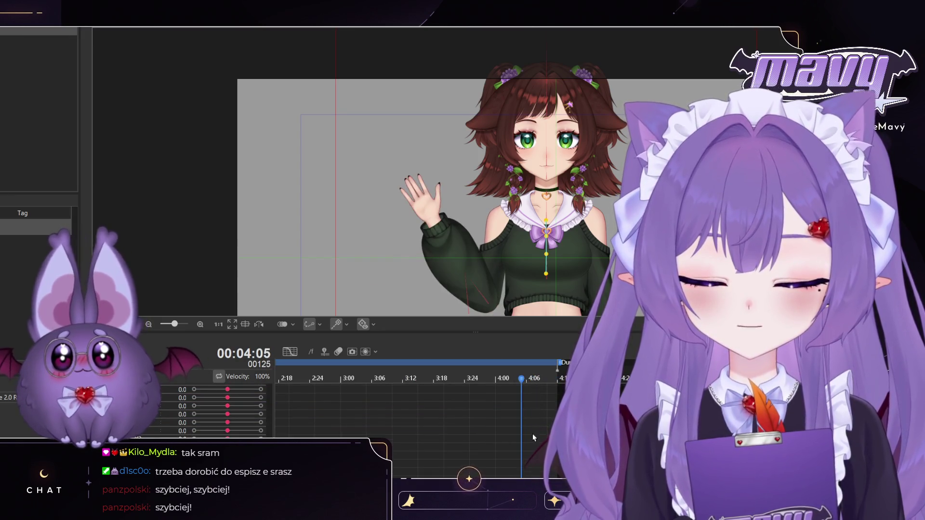
pyautogui.click(533, 434)
pyautogui.click(546, 435)
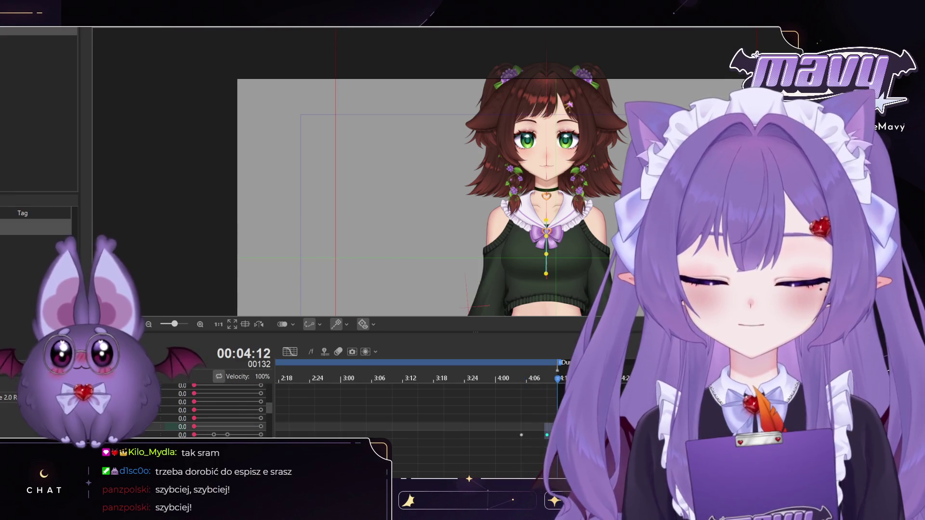
pyautogui.press('space')
pyautogui.scroll(-2, 553, 381)
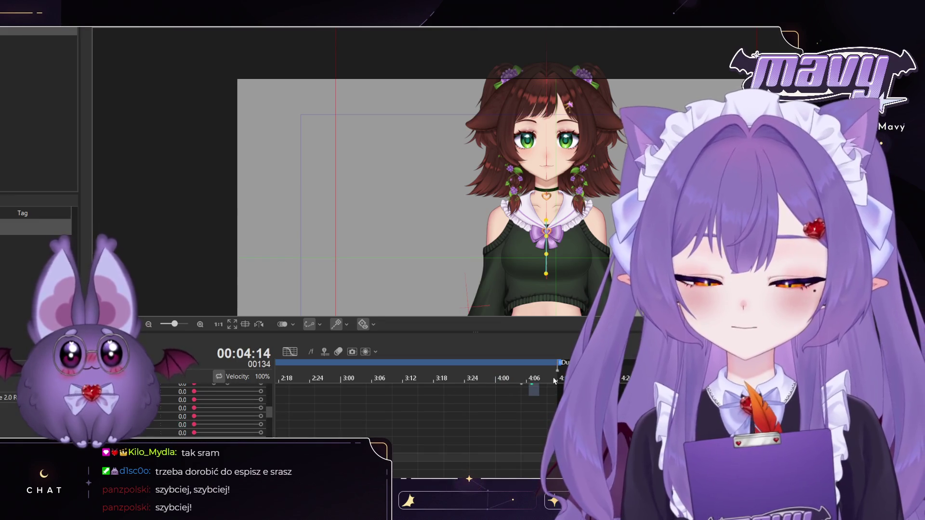
pyautogui.press('space')
pyautogui.press('Home')
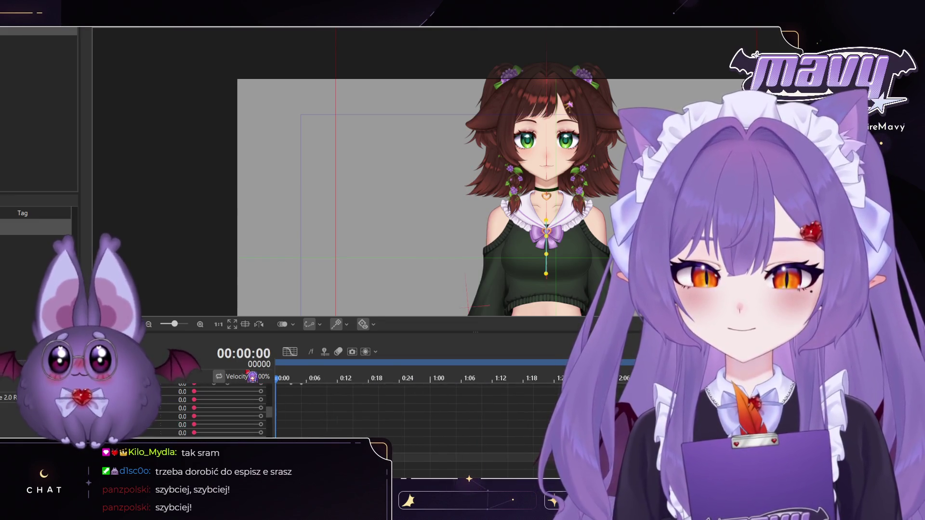
pyautogui.press('space')
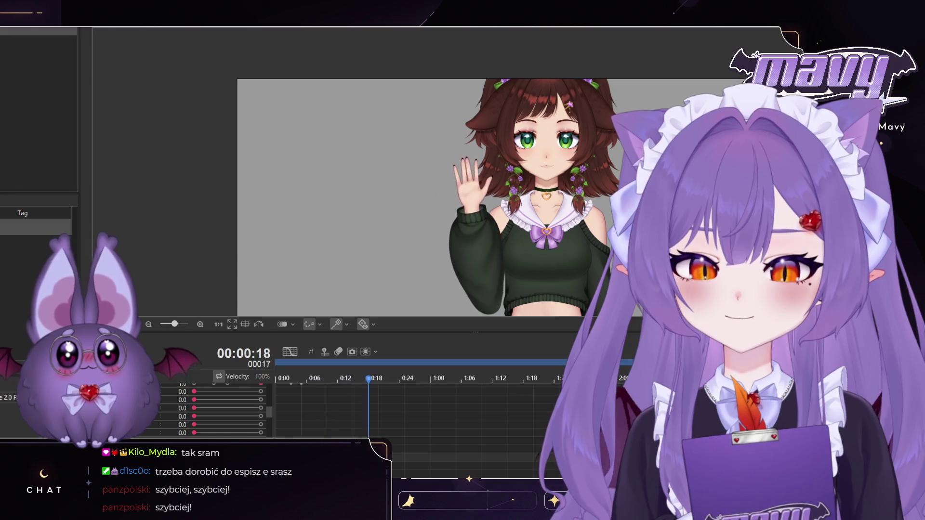
pyautogui.press('space')
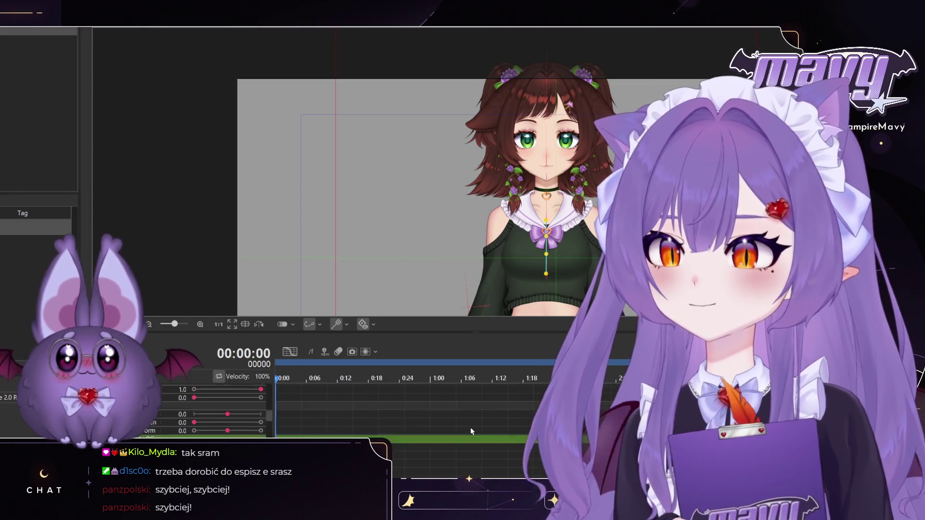
# Step: Nudge the hand parameter up to 0.1 in the early frames of the wave
pyautogui.scroll(2, 470, 428)
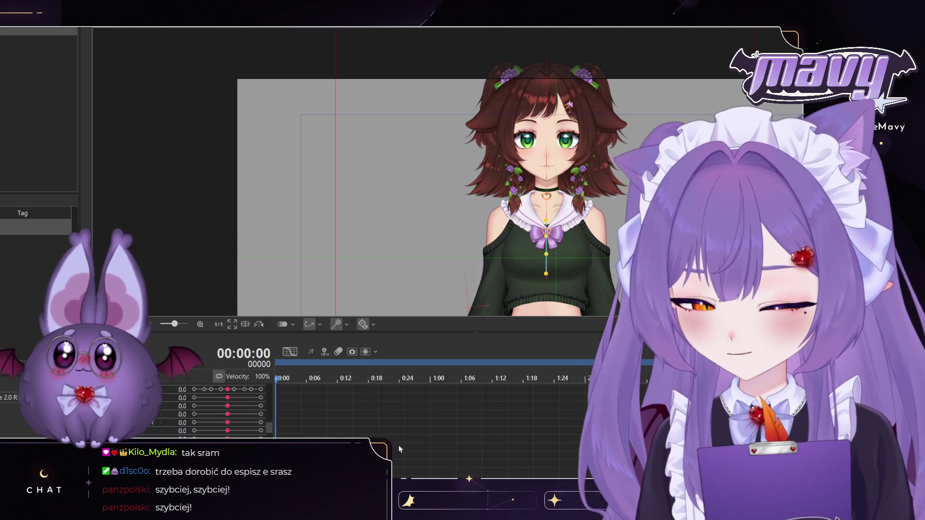
pyautogui.scroll(-1, 394, 435)
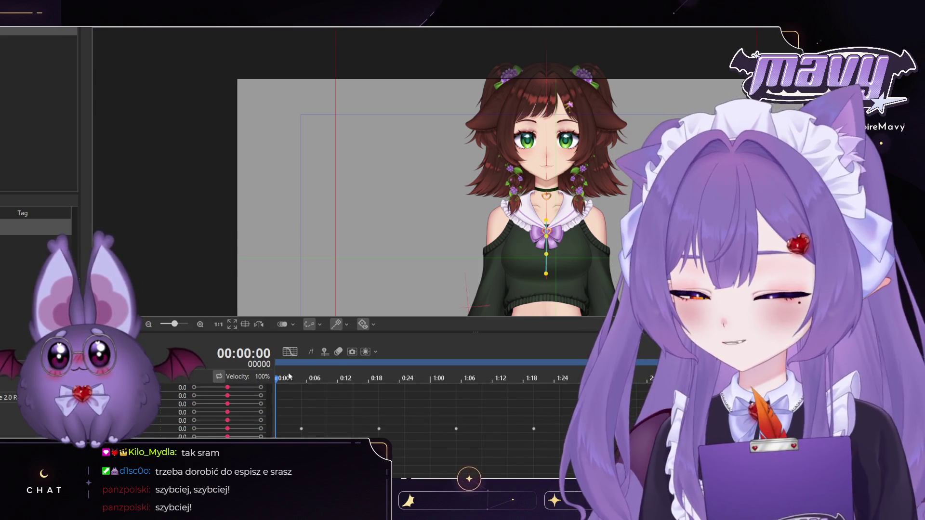
pyautogui.moveTo(296, 382); pyautogui.dragTo(327, 385)
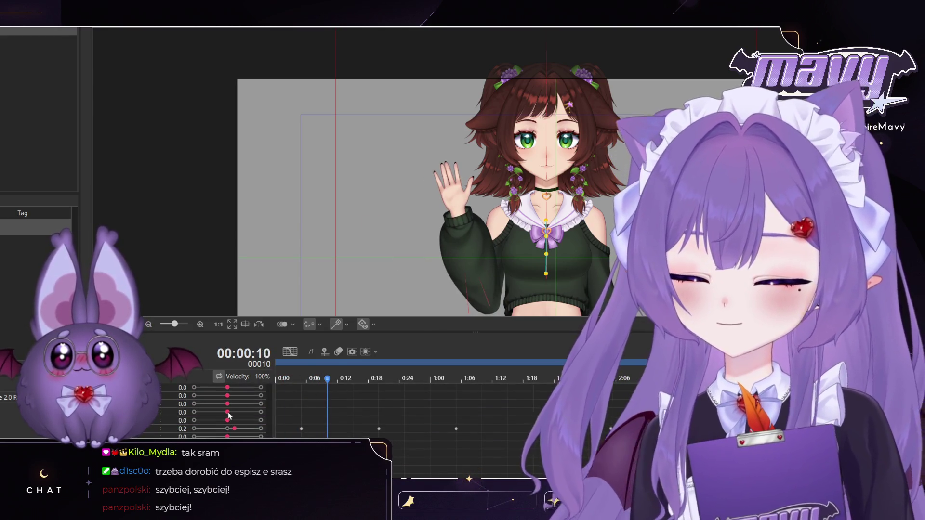
pyautogui.moveTo(328, 381)
pyautogui.mouseDown()
pyautogui.moveTo(295, 384)
pyautogui.moveTo(329, 390)
pyautogui.mouseUp()
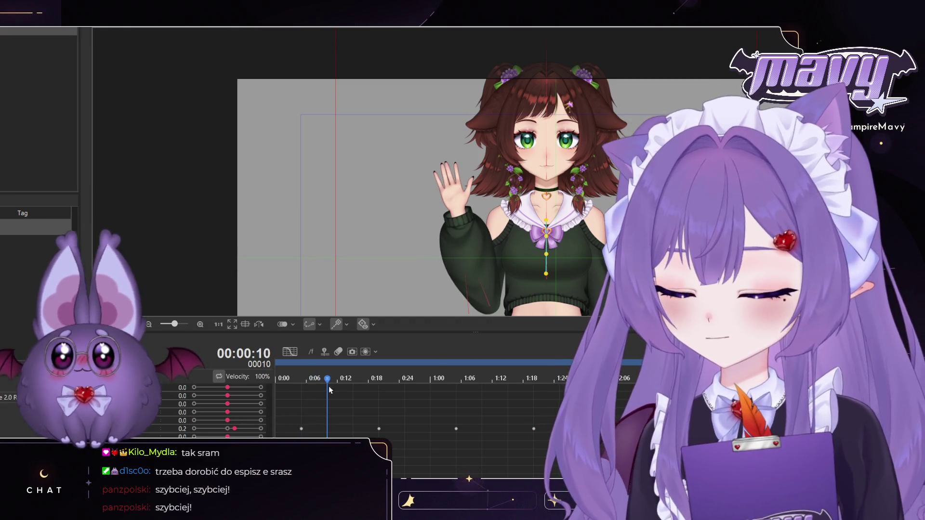
pyautogui.moveTo(227, 436); pyautogui.dragTo(232, 436)
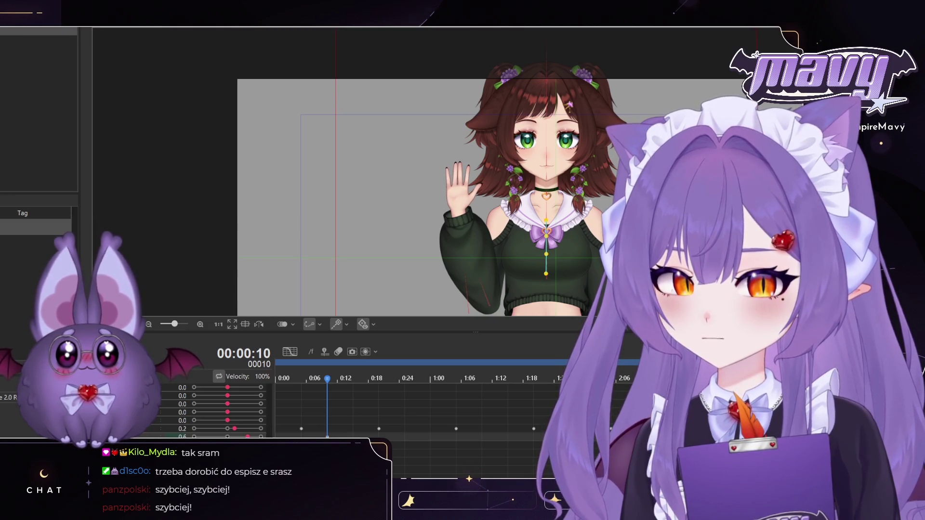
pyautogui.moveTo(323, 381)
pyautogui.mouseDown()
pyautogui.moveTo(430, 388)
pyautogui.moveTo(318, 400)
pyautogui.moveTo(399, 399)
pyautogui.mouseUp()
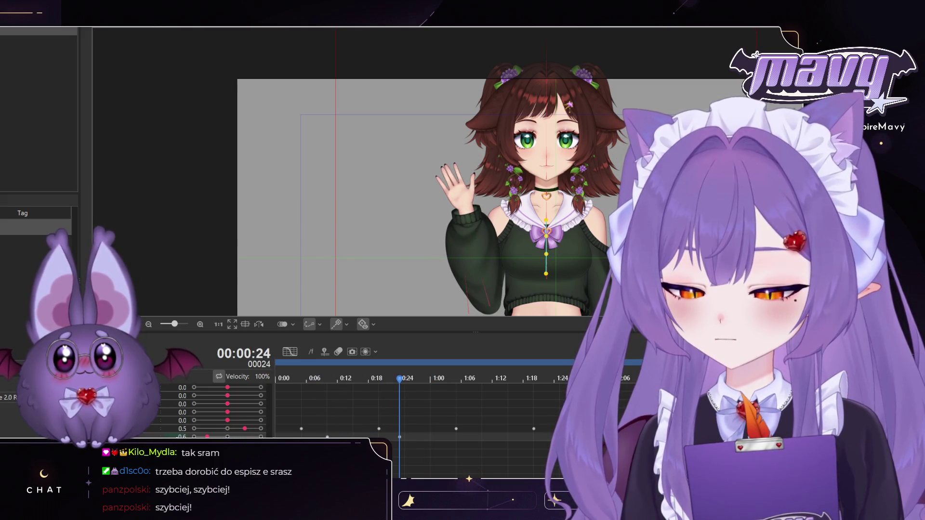
# Step: Set the hand parameter to 0.5 at 3:10 and -0.4 at 3:25
pyautogui.moveTo(394, 381); pyautogui.dragTo(478, 383)
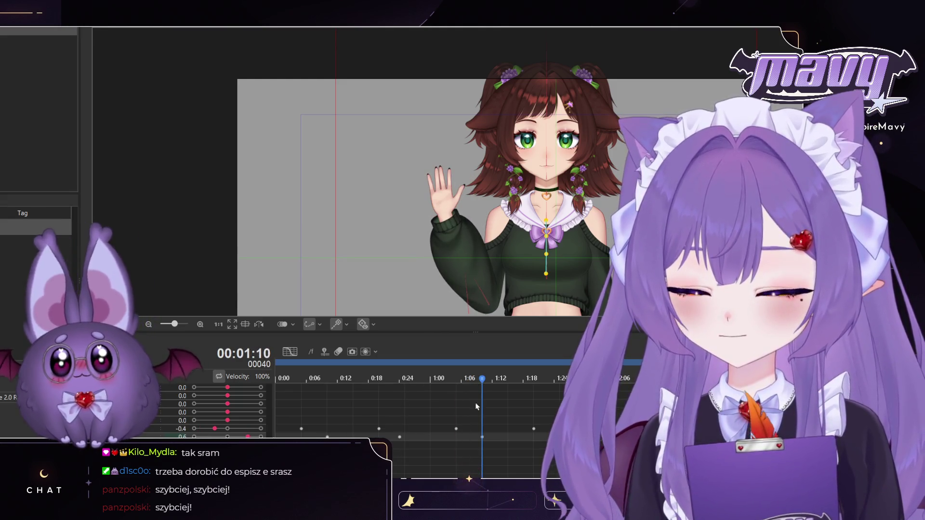
pyautogui.moveTo(483, 380); pyautogui.dragTo(714, 383)
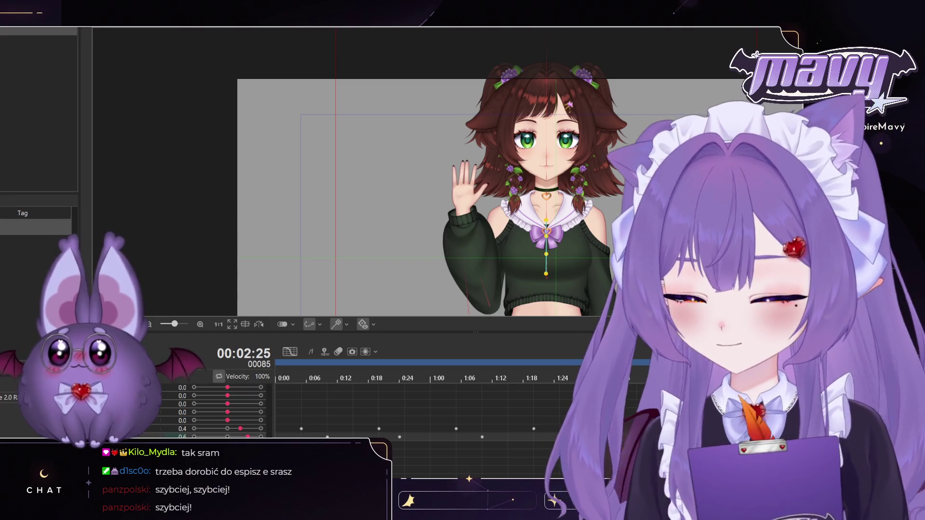
pyautogui.moveTo(714, 383); pyautogui.dragTo(791, 383)
pyautogui.moveTo(208, 437); pyautogui.dragTo(244, 436)
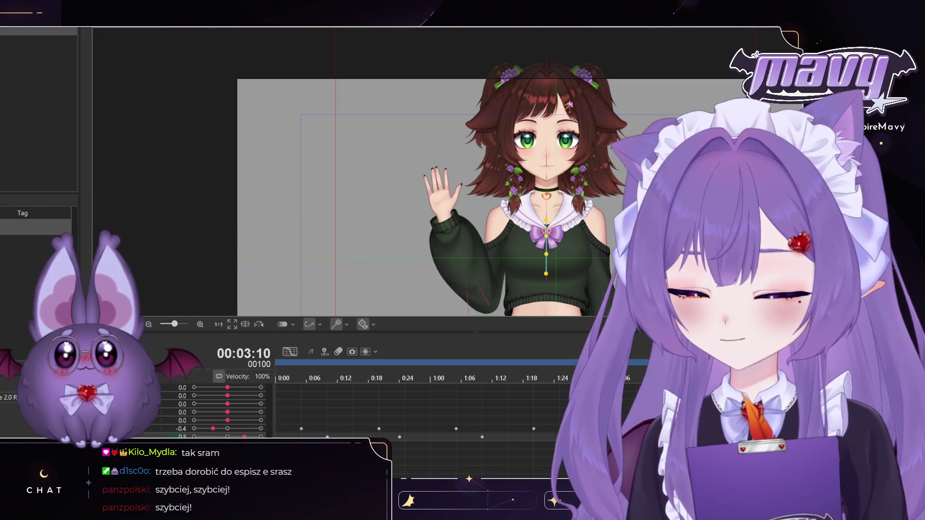
pyautogui.hscroll(5, 510, 433)
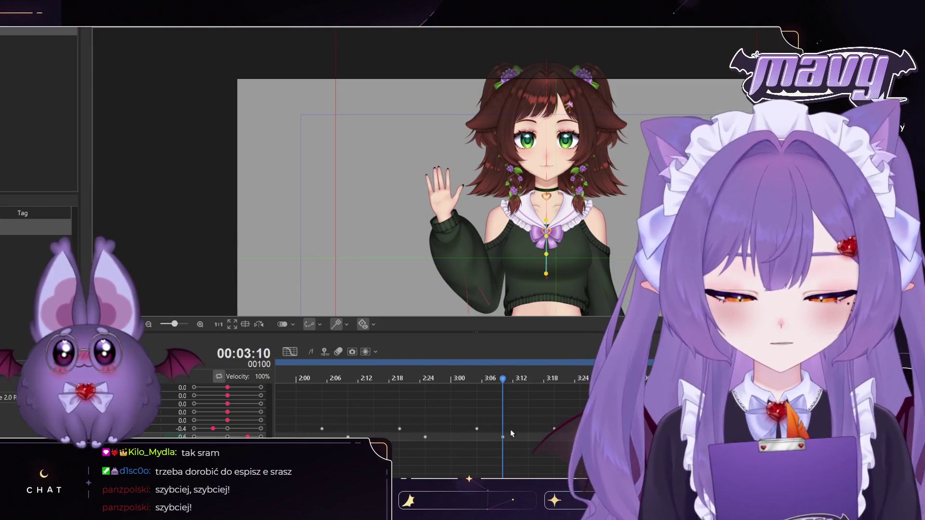
pyautogui.moveTo(502, 383); pyautogui.dragTo(580, 383)
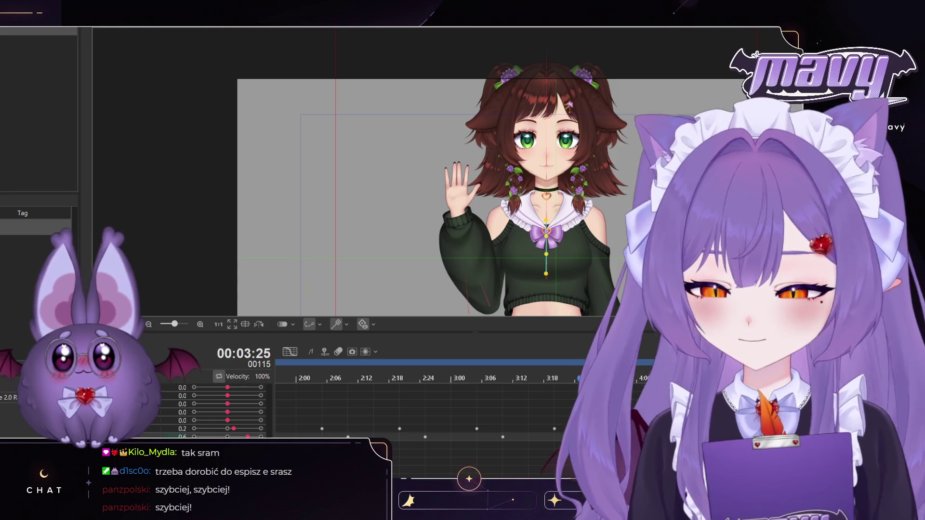
pyautogui.moveTo(227, 436); pyautogui.dragTo(213, 436)
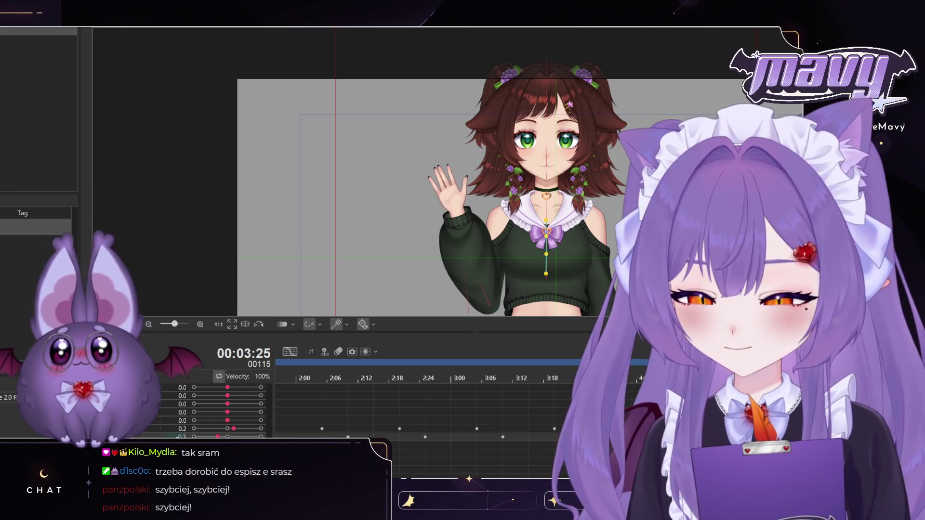
pyautogui.moveTo(580, 383); pyautogui.dragTo(642, 383)
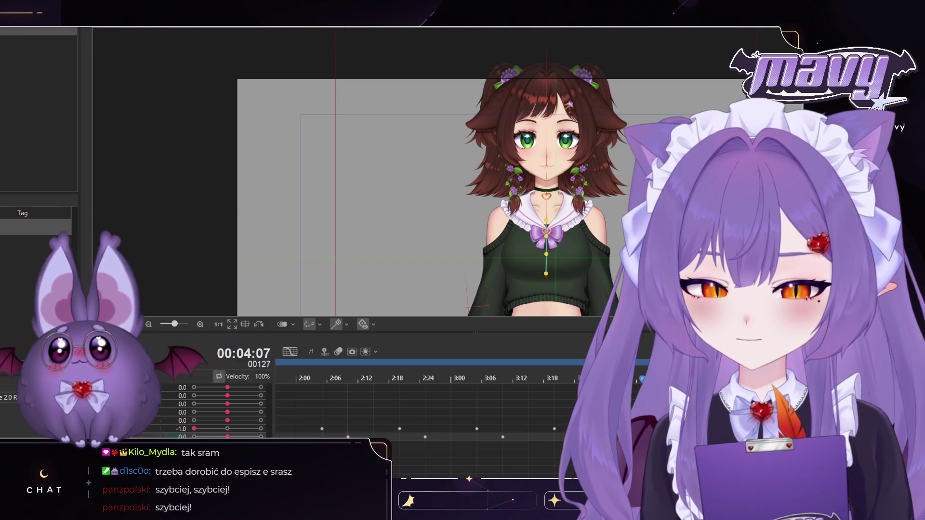
# Step: Play the wave from the start to review it, then select one parameter row's keyframes
pyautogui.press('Home')
pyautogui.press('space')
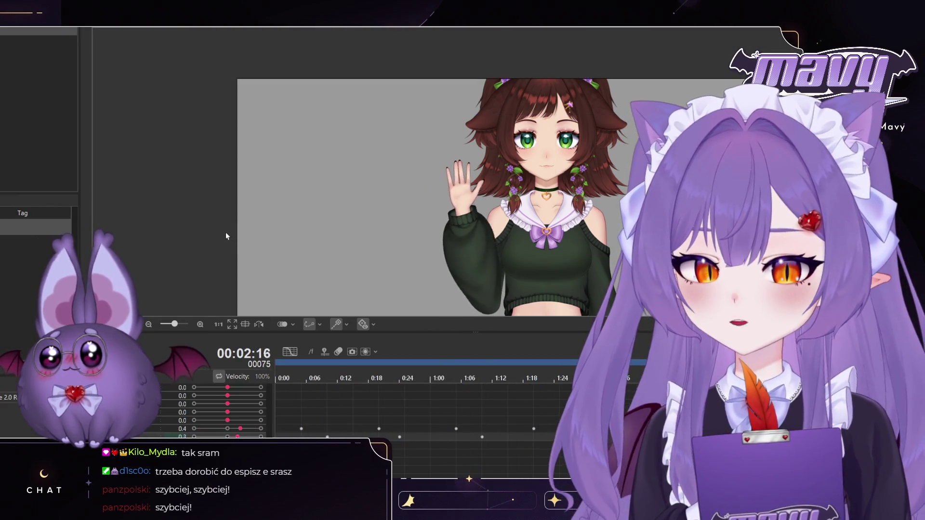
pyautogui.press('space')
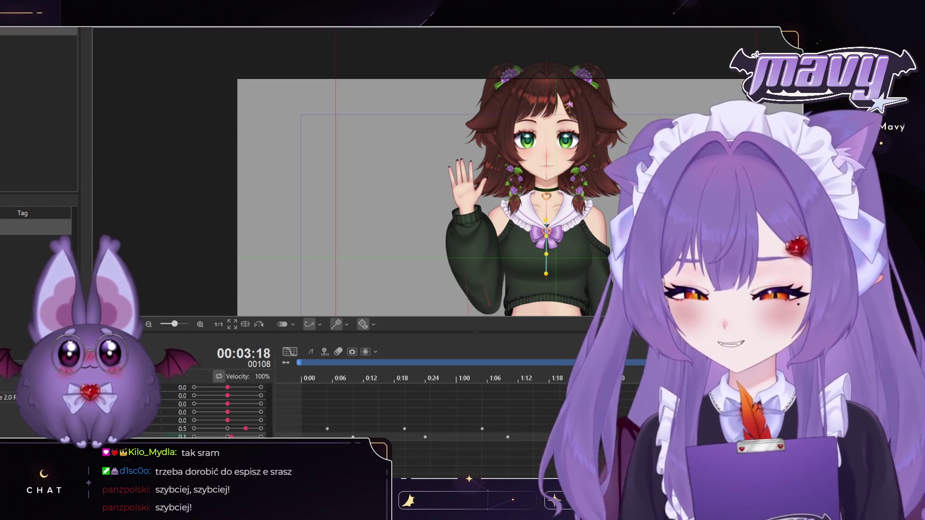
pyautogui.press('space')
pyautogui.scroll(2, 469, 187)
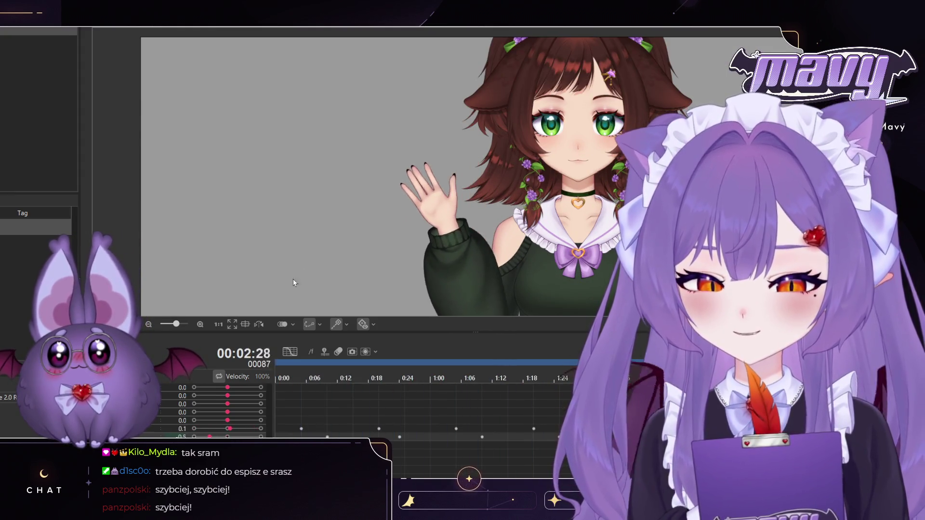
pyautogui.scroll(-2, 586, 208)
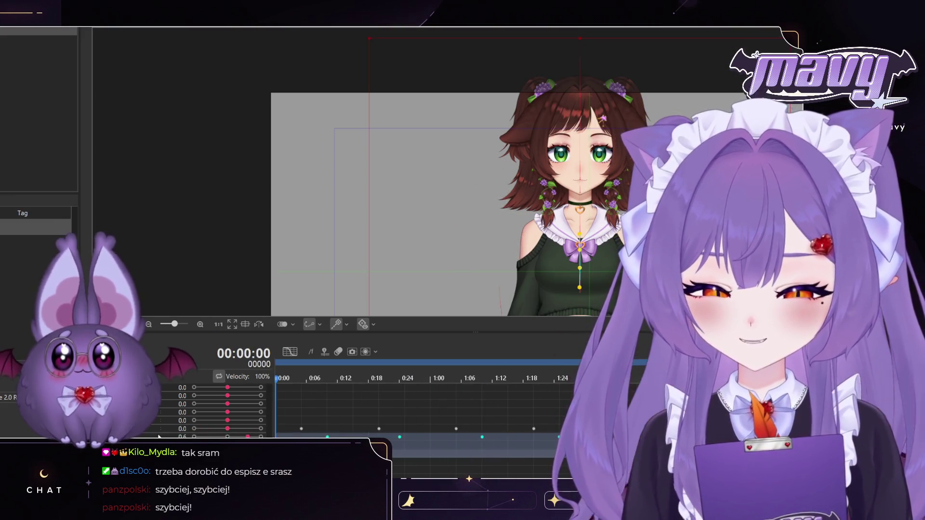
pyautogui.click(411, 439)
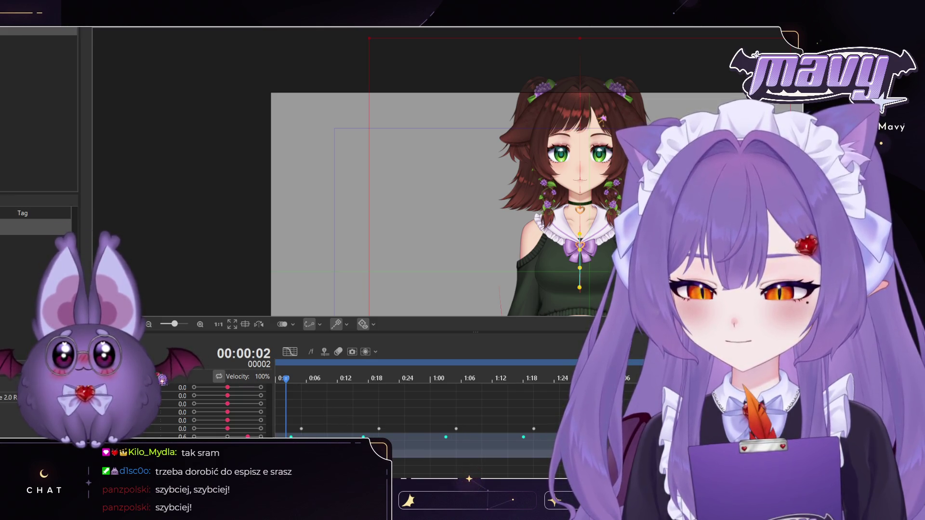
pyautogui.press('space')
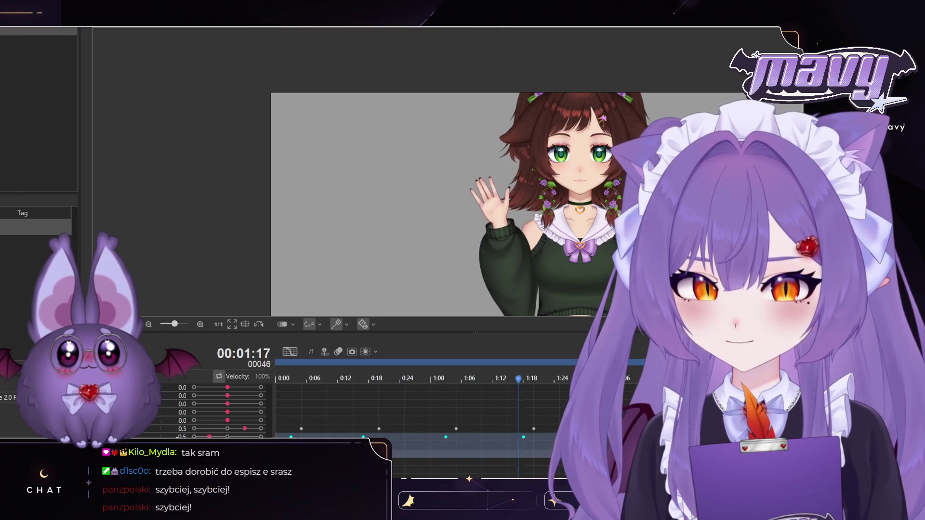
pyautogui.press('space')
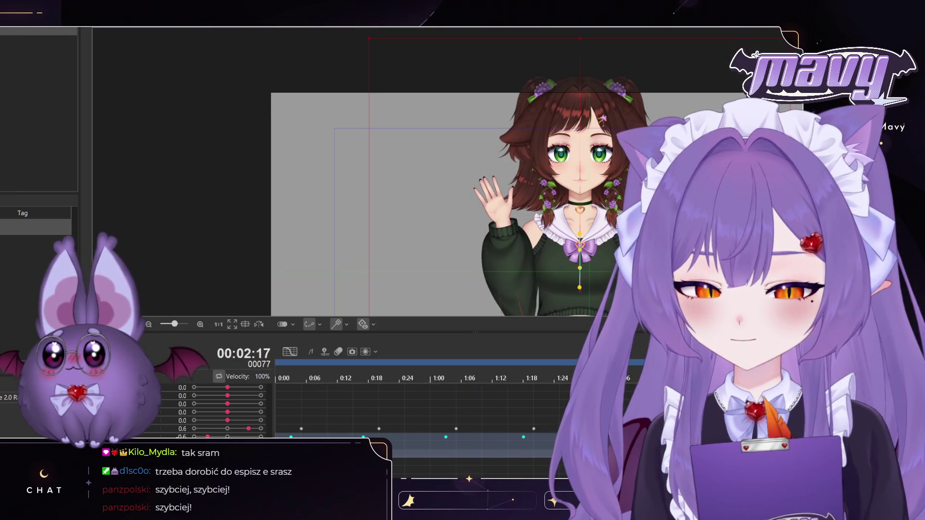
pyautogui.scroll(-1, 424, 414)
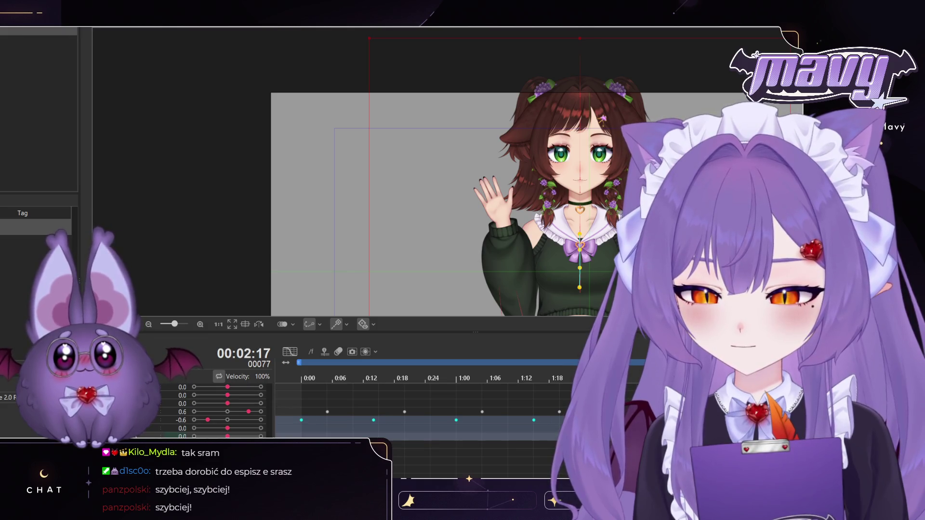
pyautogui.scroll(2, 424, 414)
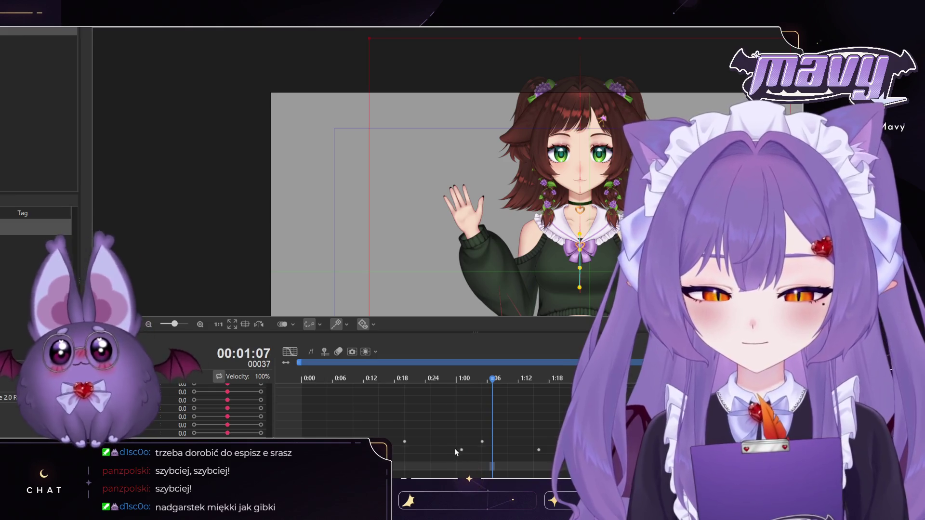
pyautogui.moveTo(456, 452); pyautogui.dragTo(573, 461)
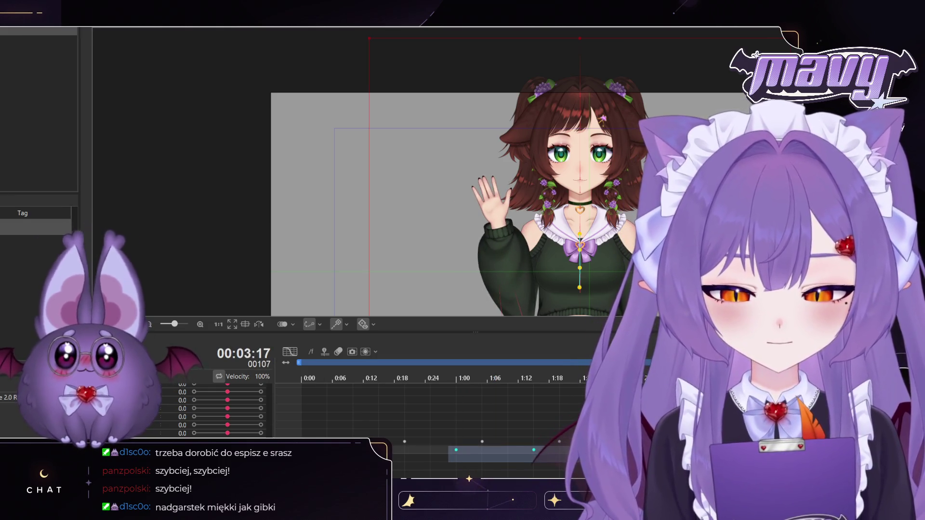
pyautogui.press('Escape')
pyautogui.moveTo(739, 381); pyautogui.dragTo(261, 388)
pyautogui.moveTo(236, 359); pyautogui.dragTo(262, 354)
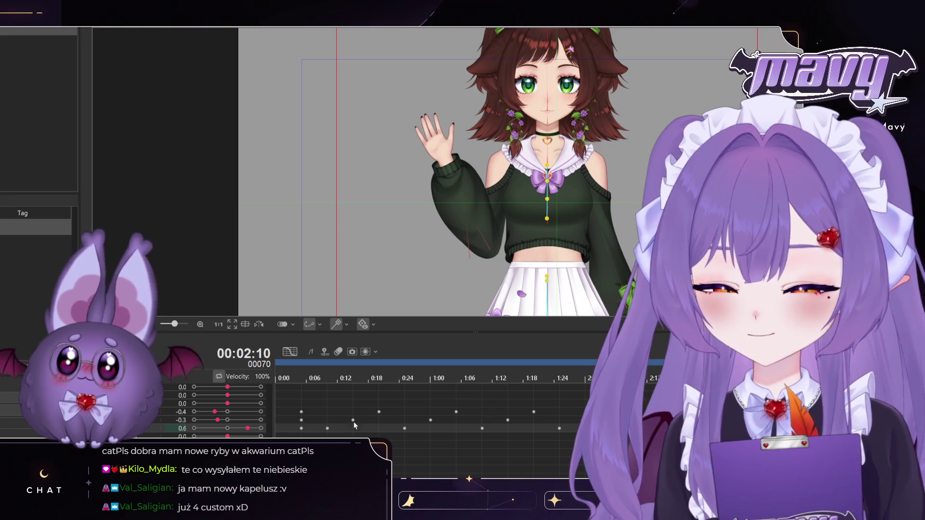
# Step: Scrub the playhead through about 3:10–3:25 to check the late wave poses, then rewind to frame 0
pyautogui.moveTo(638, 379); pyautogui.dragTo(713, 379)
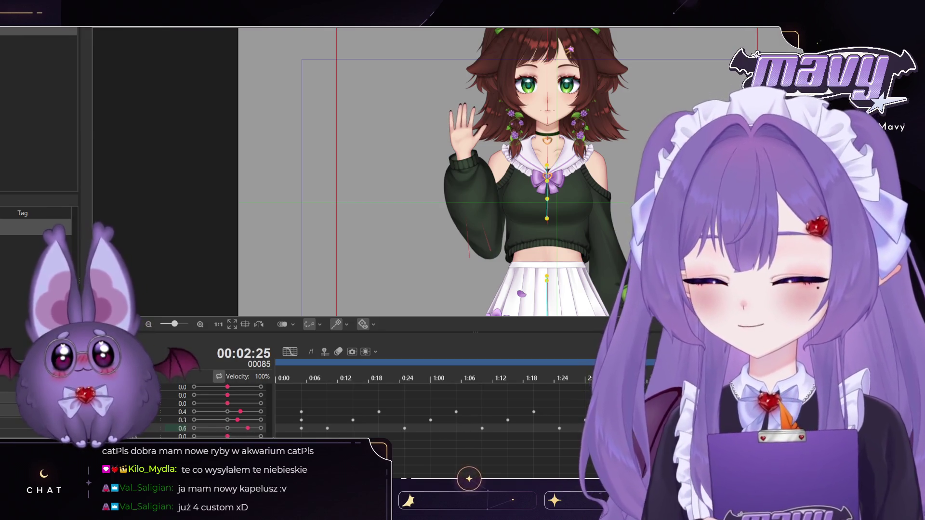
pyautogui.hscroll(5, 485, 412)
pyautogui.moveTo(450, 384); pyautogui.dragTo(524, 383)
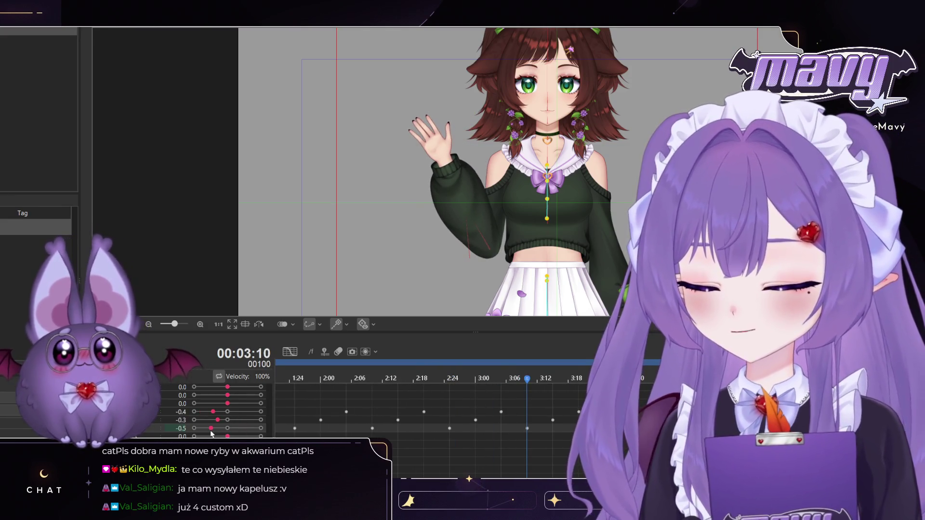
pyautogui.moveTo(527, 380); pyautogui.dragTo(610, 379)
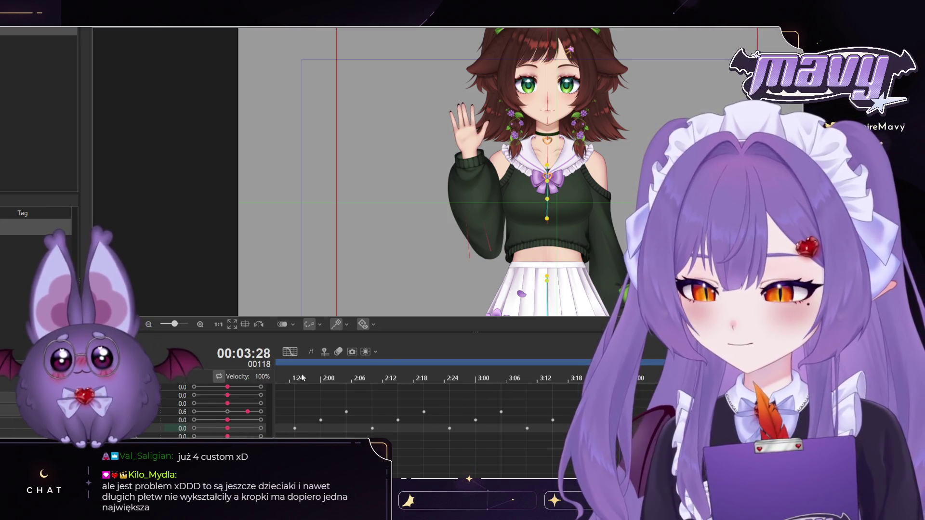
pyautogui.press('Home')
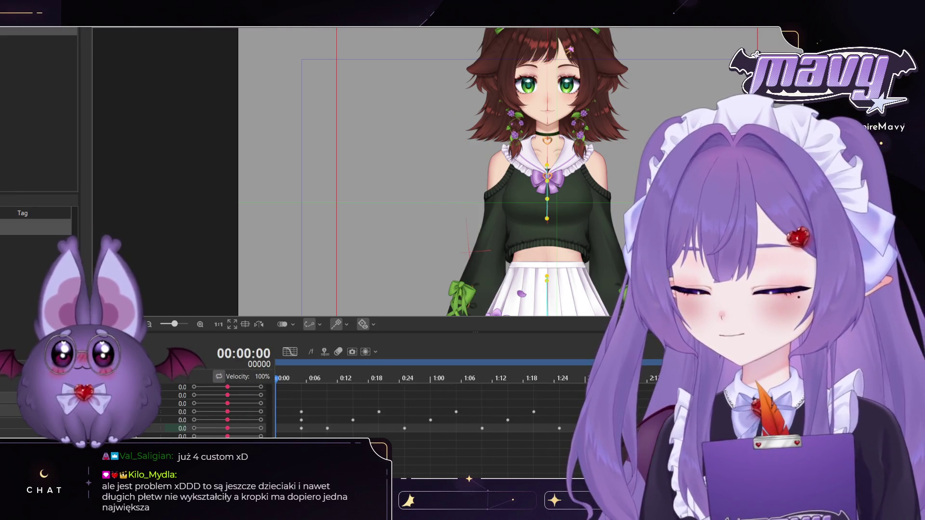
# Step: Play and review the waving animation from the start, selecting a keyframe along the way
pyautogui.press('space')
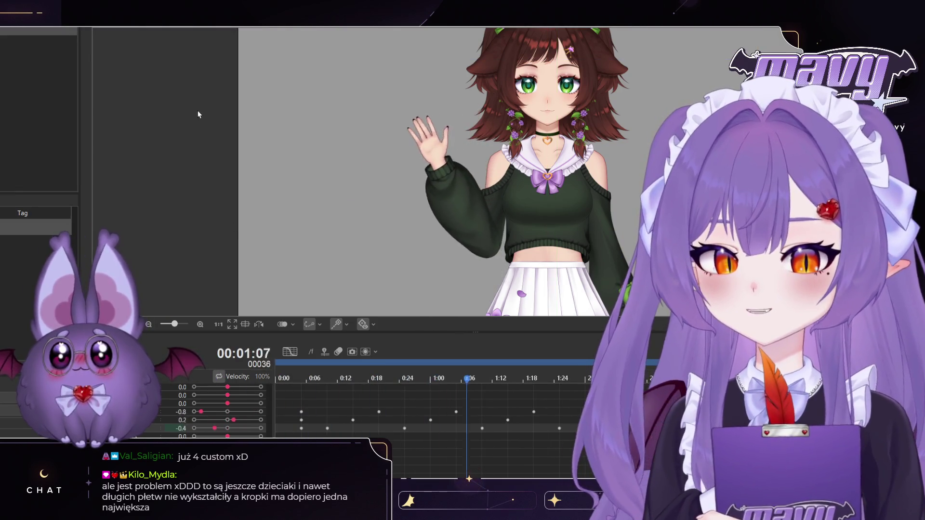
pyautogui.scroll(4, 477, 112)
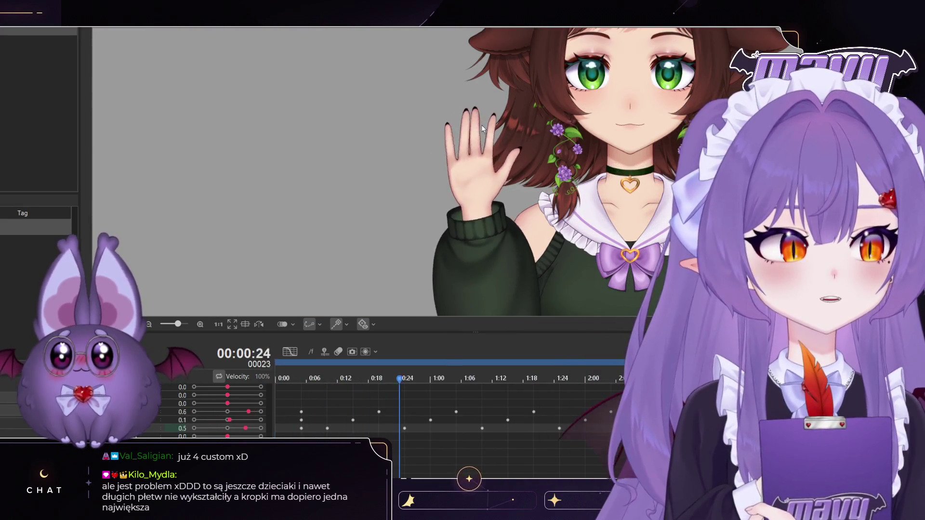
pyautogui.scroll(-2, 481, 125)
pyautogui.scroll(-2, 482, 126)
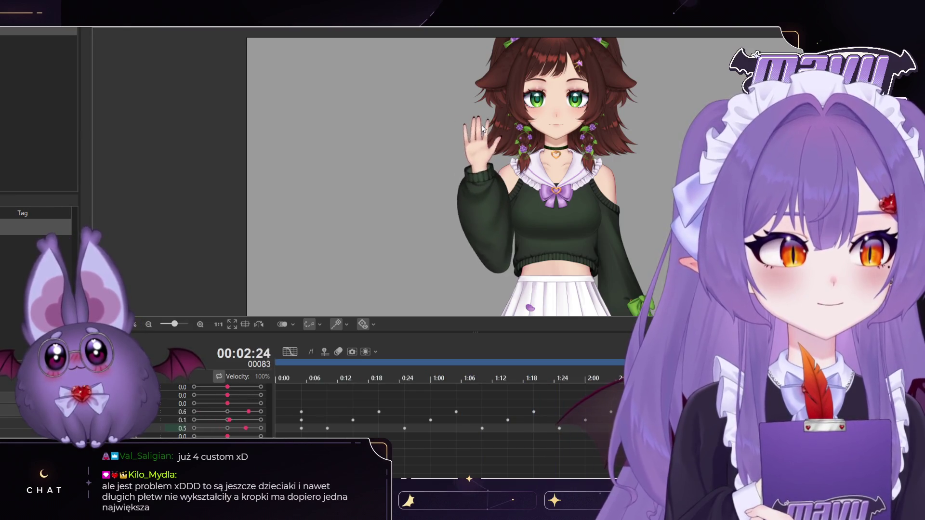
pyautogui.scroll(-2, 503, 100)
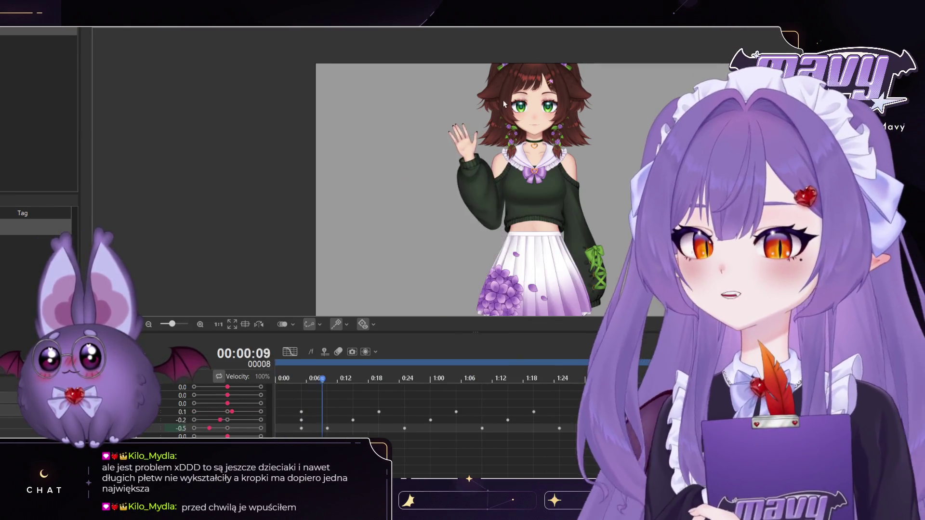
pyautogui.scroll(-2, 422, 220)
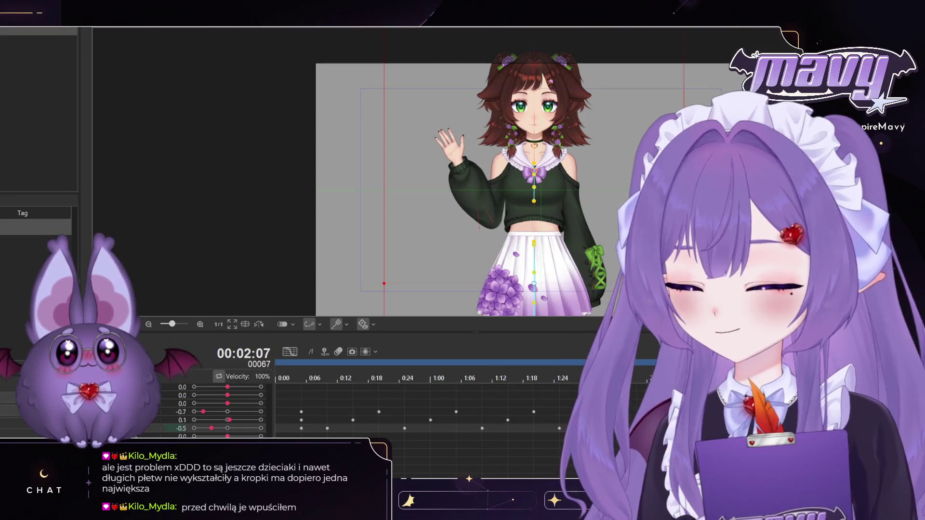
pyautogui.scroll(1, 317, 420)
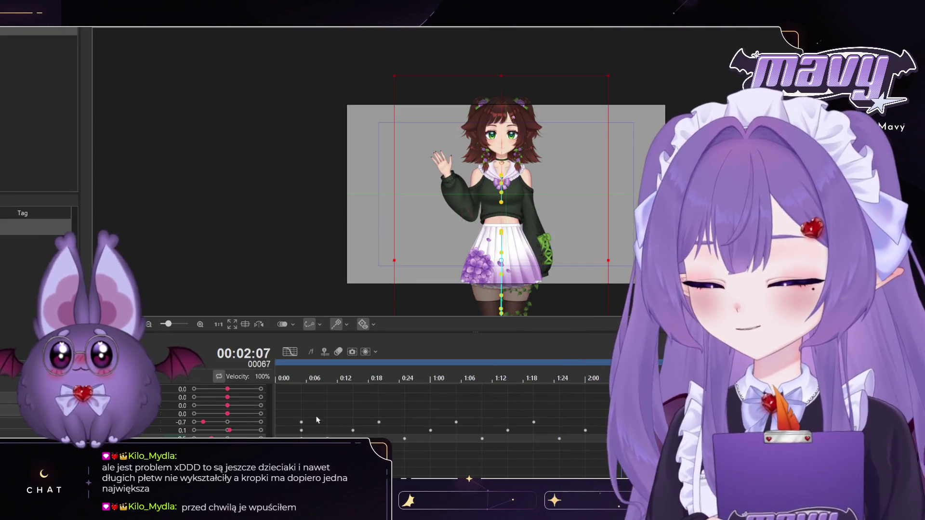
pyautogui.moveTo(294, 410)
pyautogui.mouseDown()
pyautogui.moveTo(312, 425)
pyautogui.moveTo(296, 419)
pyautogui.moveTo(391, 426)
pyautogui.mouseUp()
pyautogui.press('space')
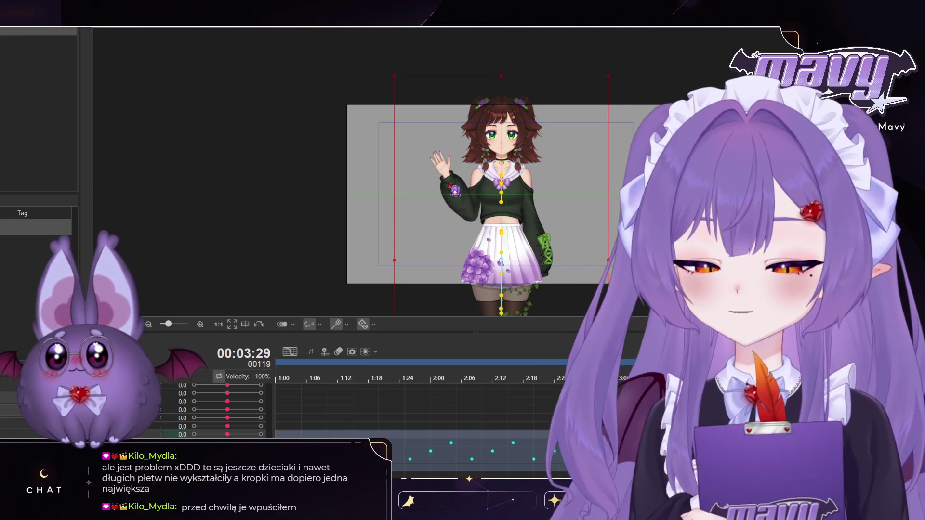
pyautogui.moveTo(738, 378)
pyautogui.mouseDown()
pyautogui.moveTo(354, 378)
pyautogui.moveTo(215, 390)
pyautogui.mouseUp()
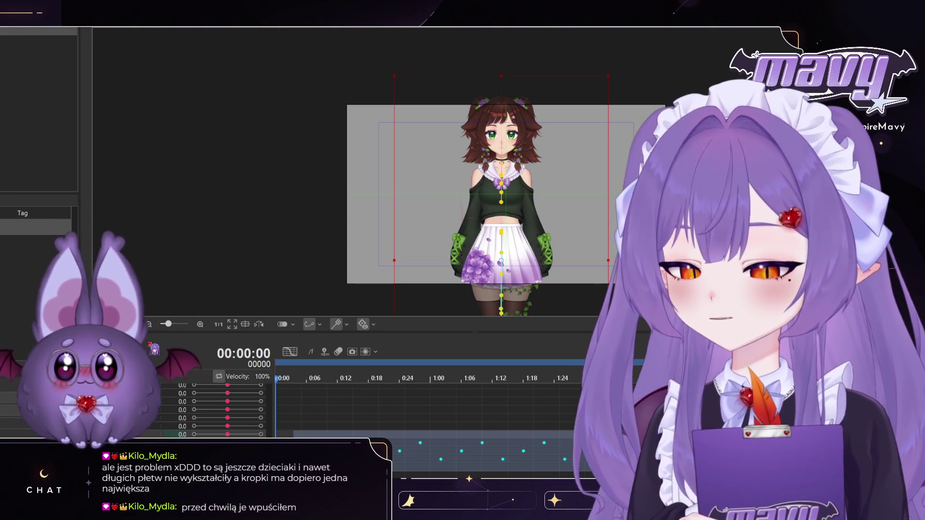
pyautogui.press('space')
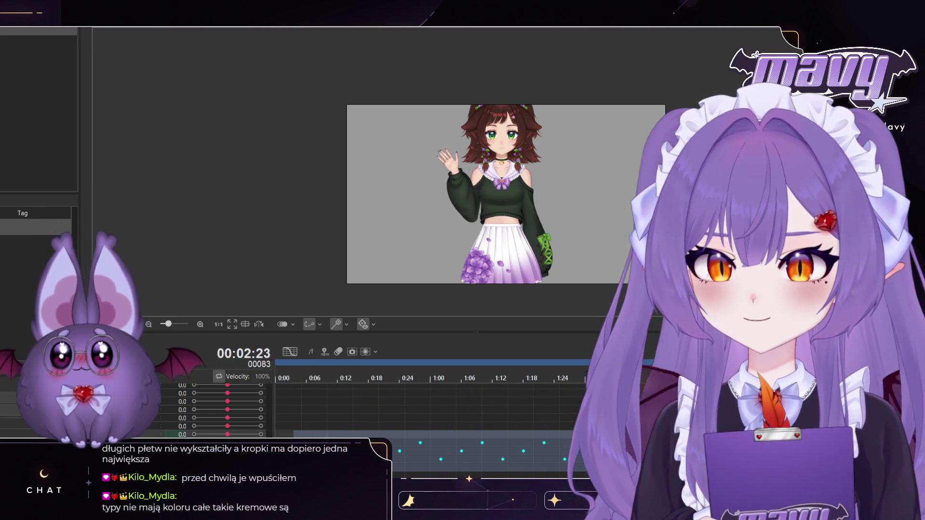
pyautogui.press('space')
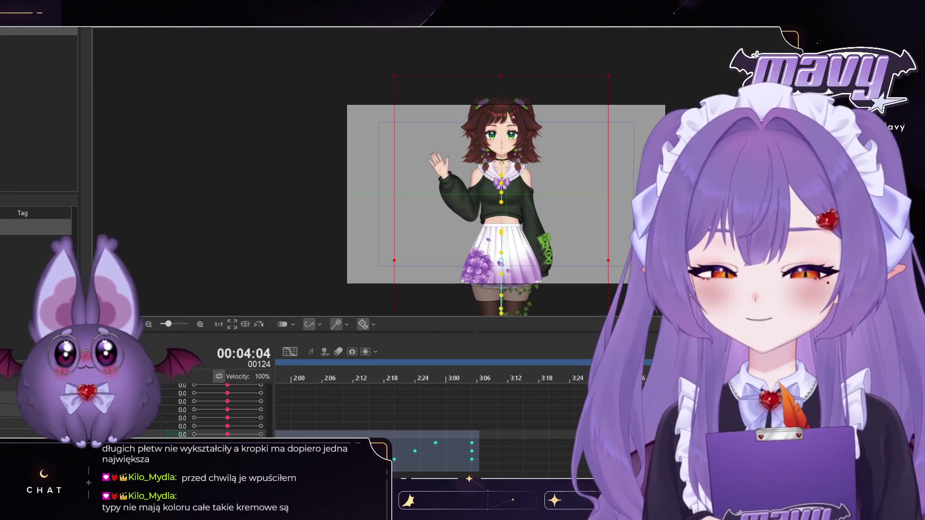
# Step: Select the final block of arm keyframes around 3:16 and shift them slightly earlier
pyautogui.click(646, 379)
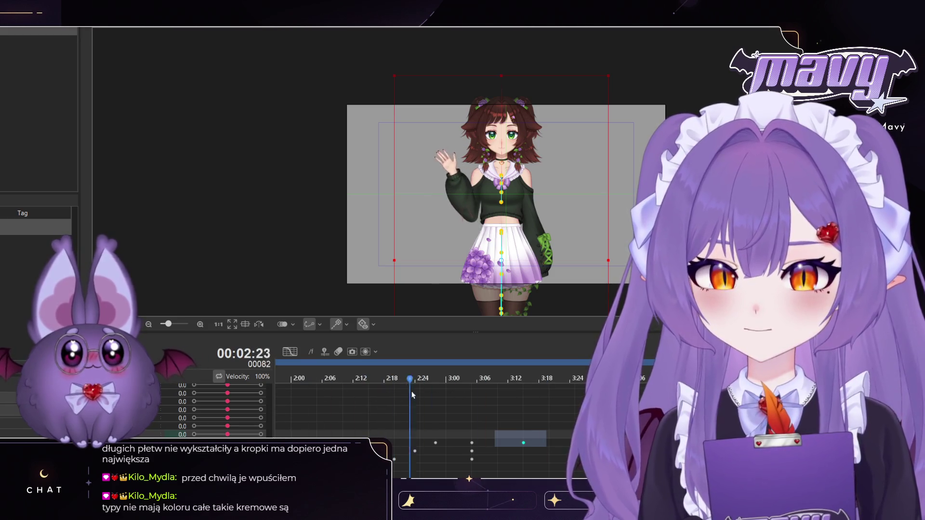
pyautogui.click(543, 403)
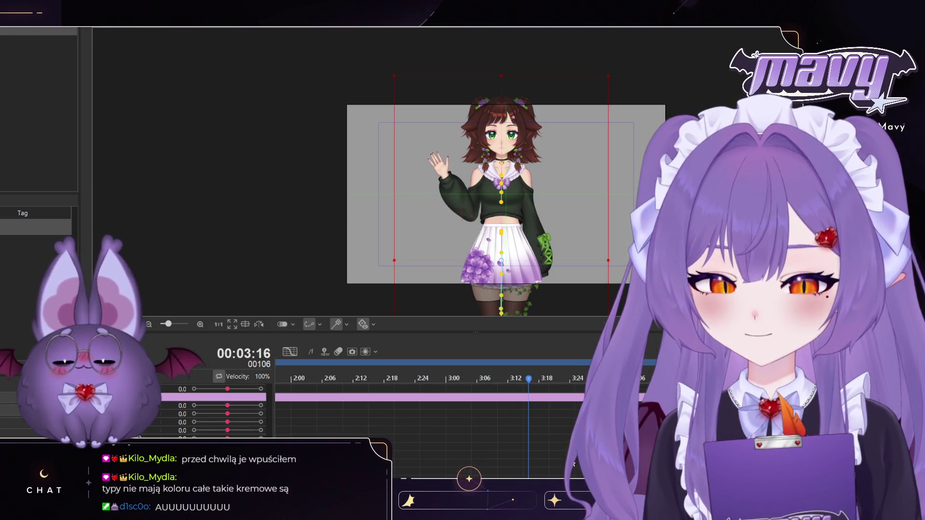
pyautogui.click(618, 406)
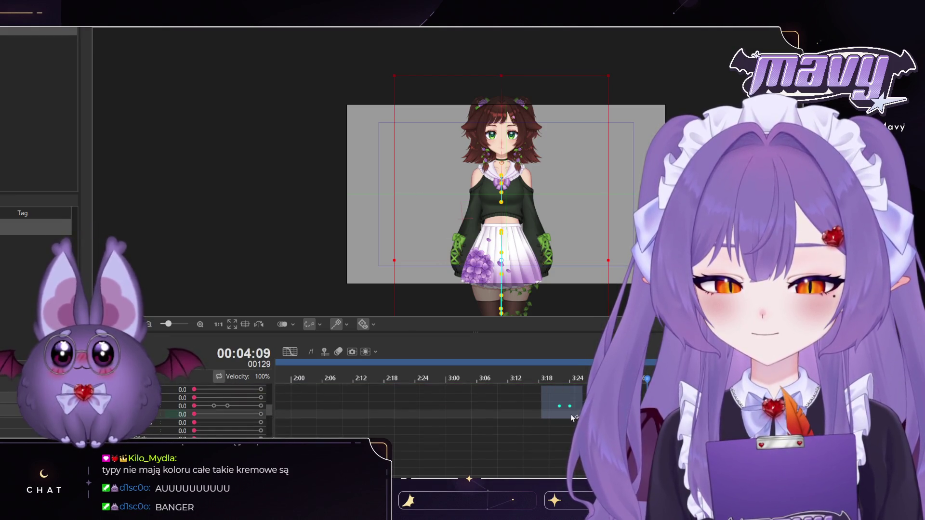
pyautogui.scroll(-2, 507, 419)
pyautogui.scroll(2, 508, 415)
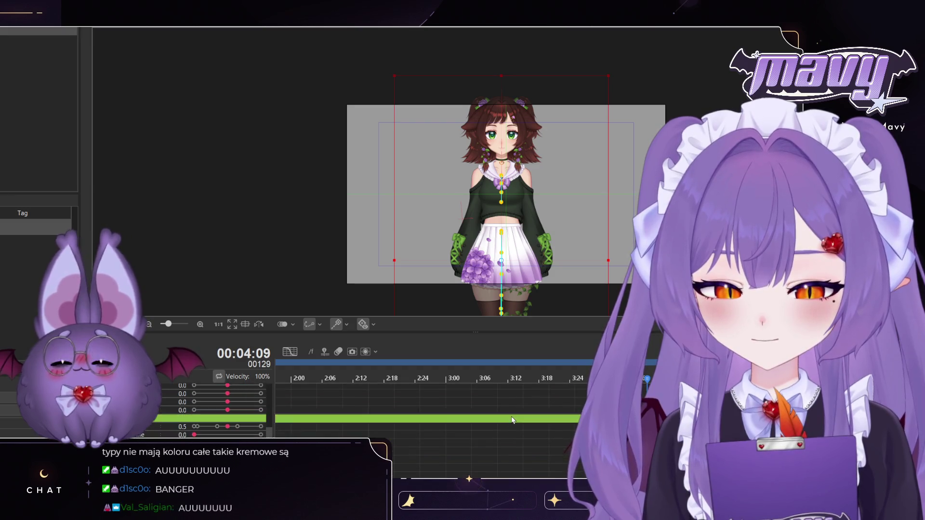
pyautogui.scroll(-2, 522, 410)
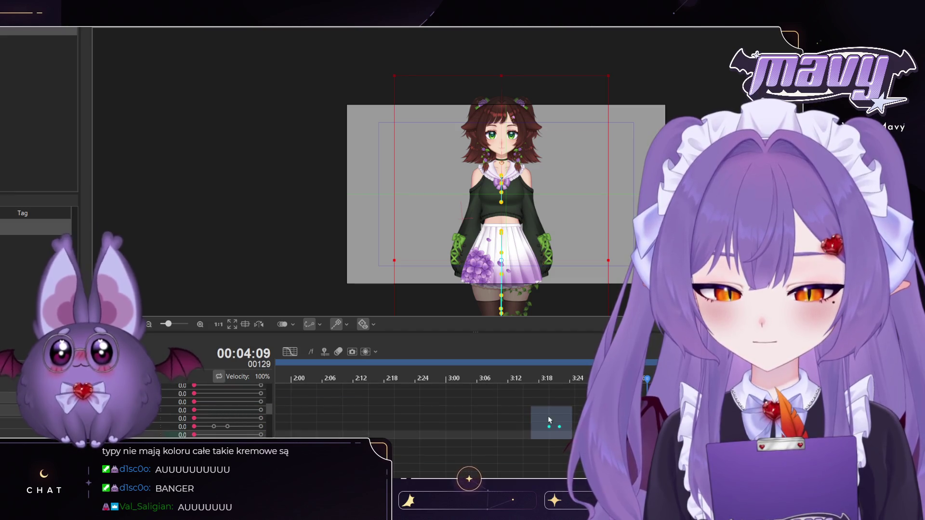
pyautogui.moveTo(568, 430); pyautogui.dragTo(557, 430)
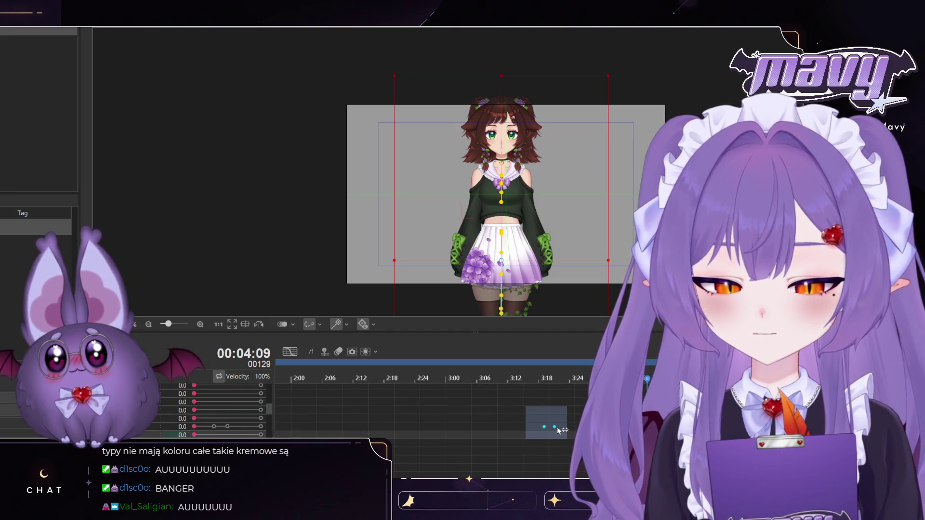
# Step: Drag the scene range bar's end back so the scene ends around 3:18
pyautogui.moveTo(535, 377)
pyautogui.mouseDown()
pyautogui.moveTo(444, 377)
pyautogui.moveTo(487, 378)
pyautogui.mouseUp()
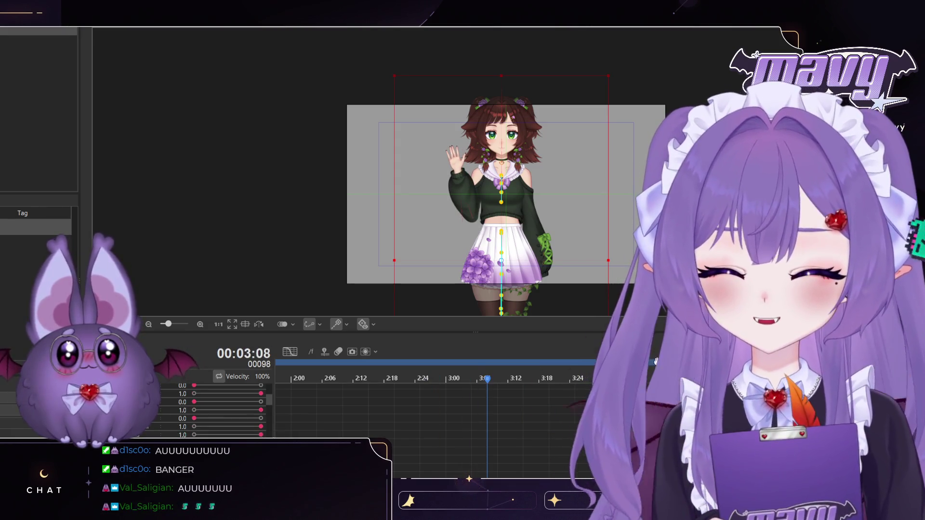
pyautogui.scroll(-1, 579, 364)
pyautogui.moveTo(579, 364); pyautogui.dragTo(551, 365)
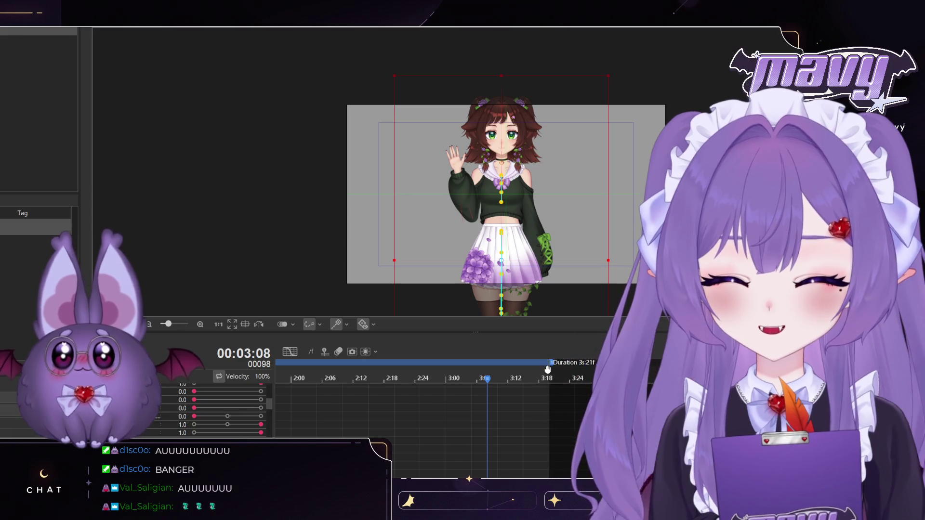
# Step: Select the keyframe tracks at the 3:18 scene end and return the playhead to frame 0
pyautogui.click(551, 404)
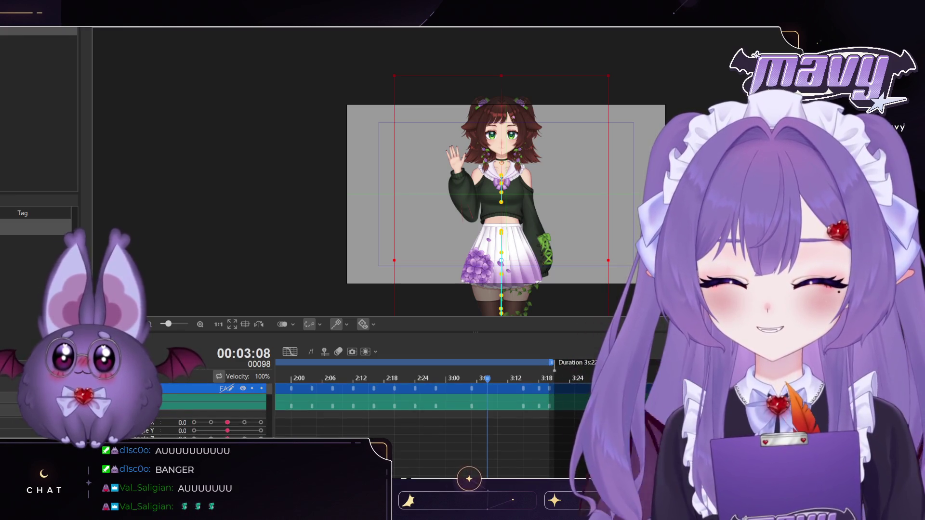
pyautogui.scroll(-3, 564, 386)
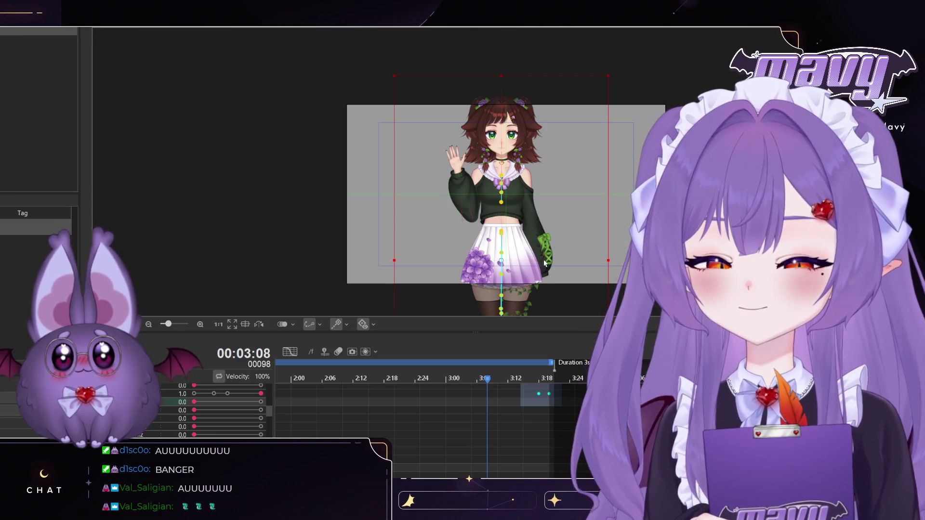
pyautogui.press('space')
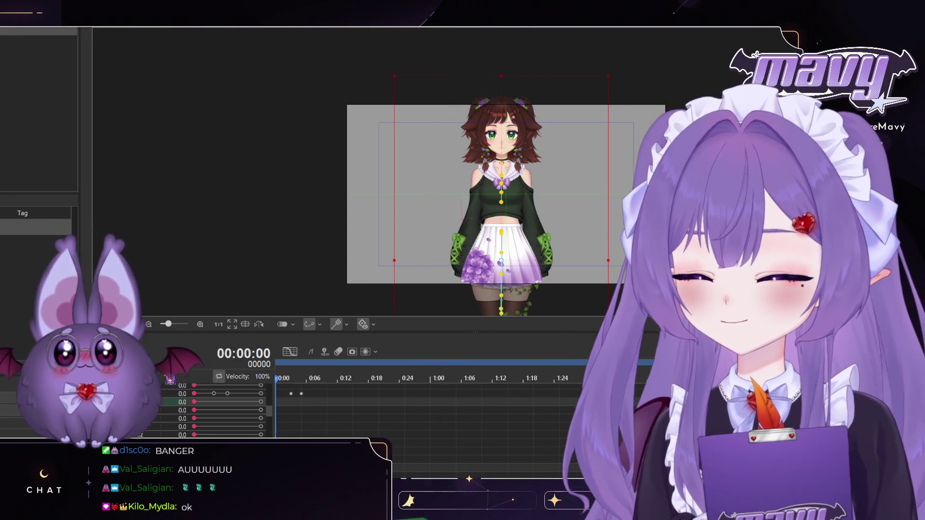
# Step: Play the trimmed wave animation, then stop it near the first frame
pyautogui.press('space')
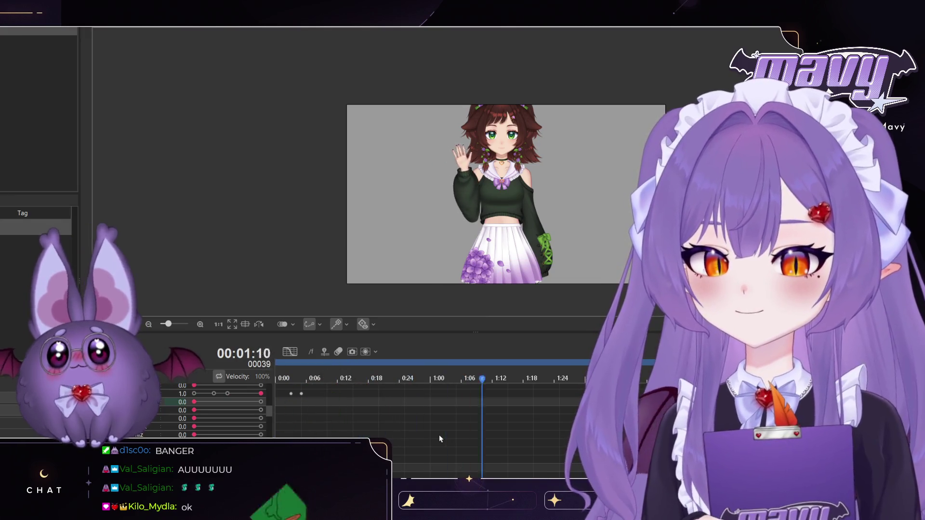
pyautogui.scroll(3, 472, 167)
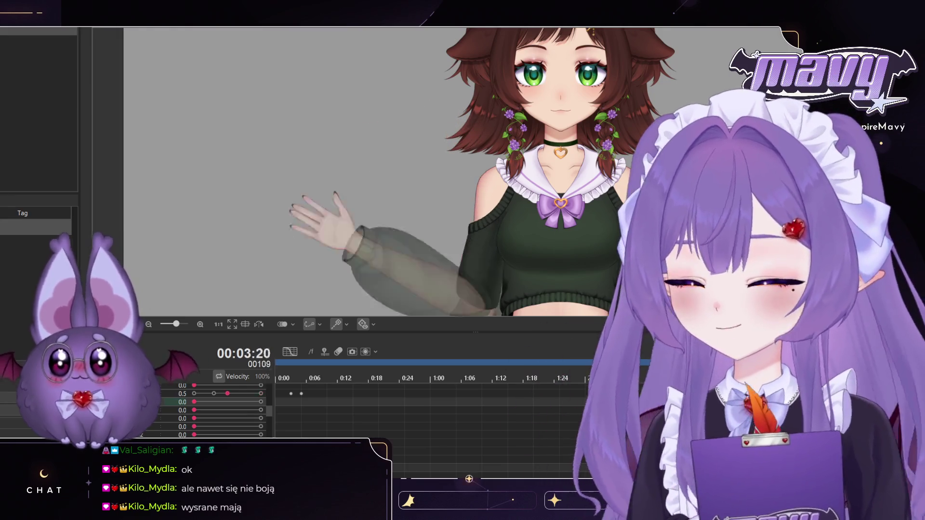
pyautogui.click(288, 370)
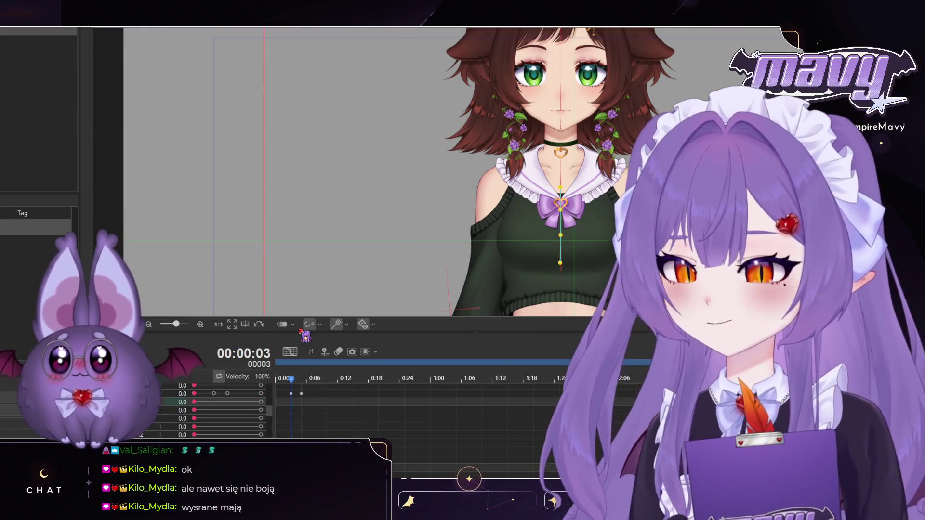
# Step: Select the waving clip and step frame by frame toward 3:16, where the arm drops
pyautogui.press('End')
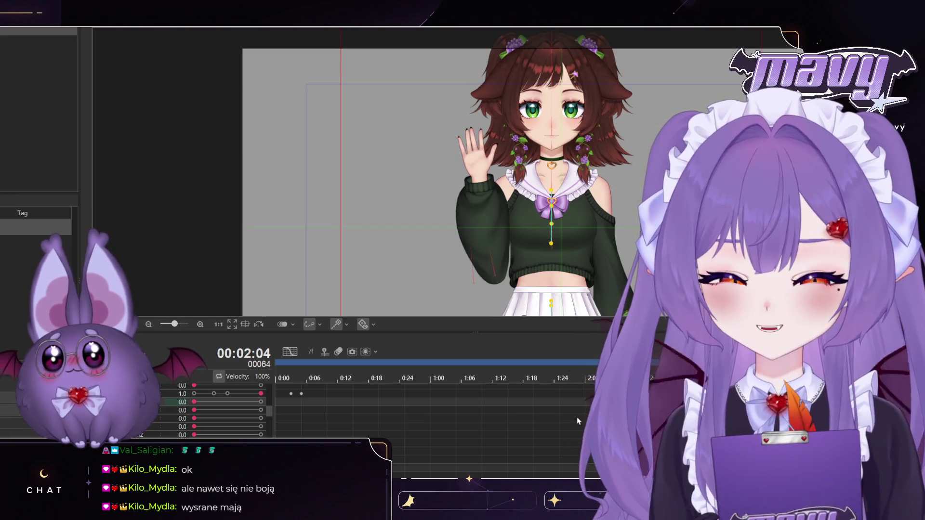
pyautogui.click(572, 439)
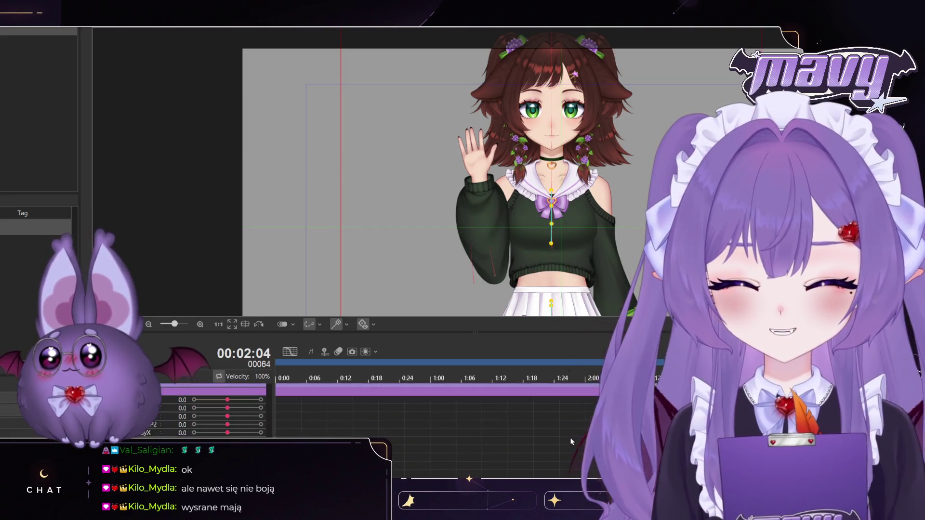
pyautogui.press('Right')
pyautogui.press('Right')
pyautogui.press('Right')
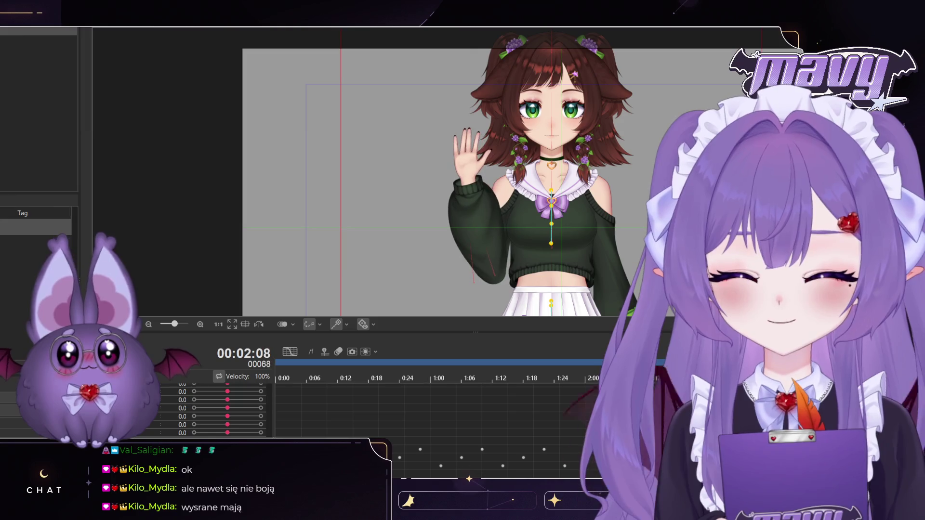
pyautogui.press('Right')
pyautogui.press('Right')
pyautogui.press('Right')
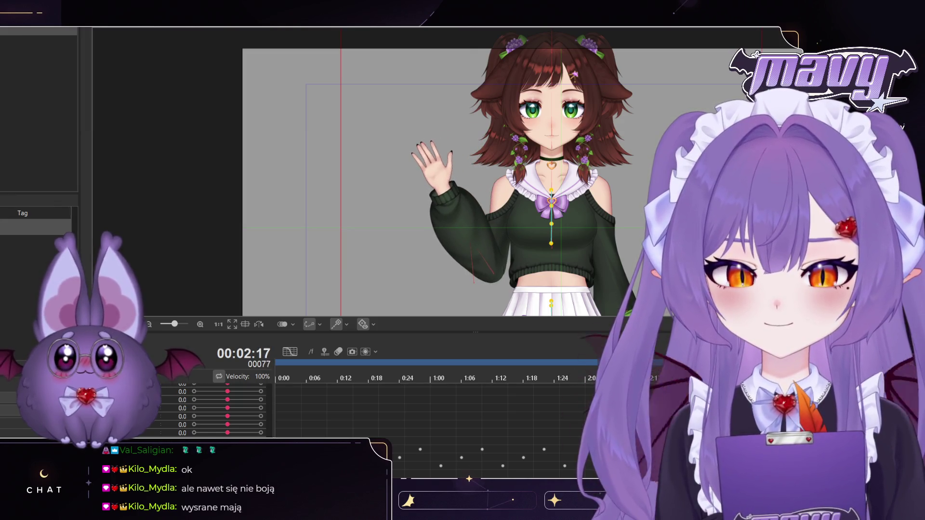
pyautogui.press('Right')
pyautogui.press('Right')
pyautogui.press('Right')
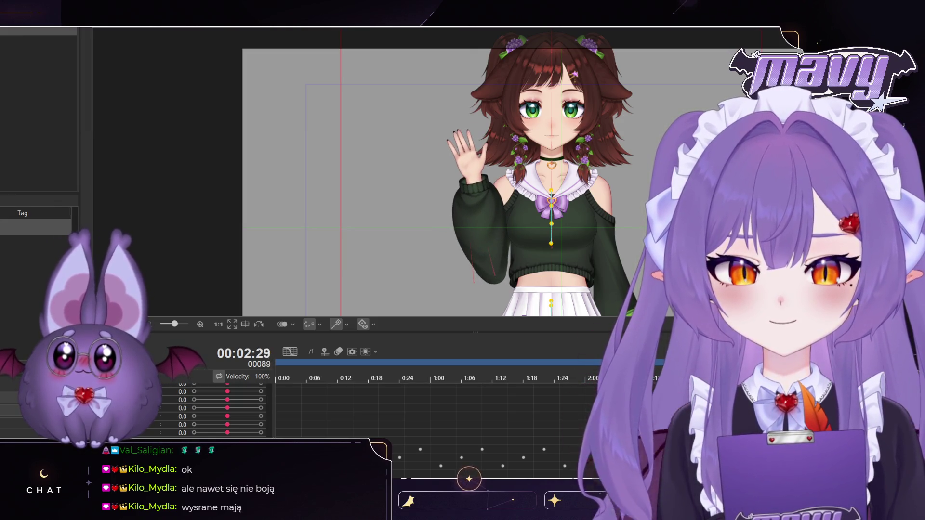
pyautogui.press('Right')
pyautogui.press('Right')
pyautogui.press('Right')
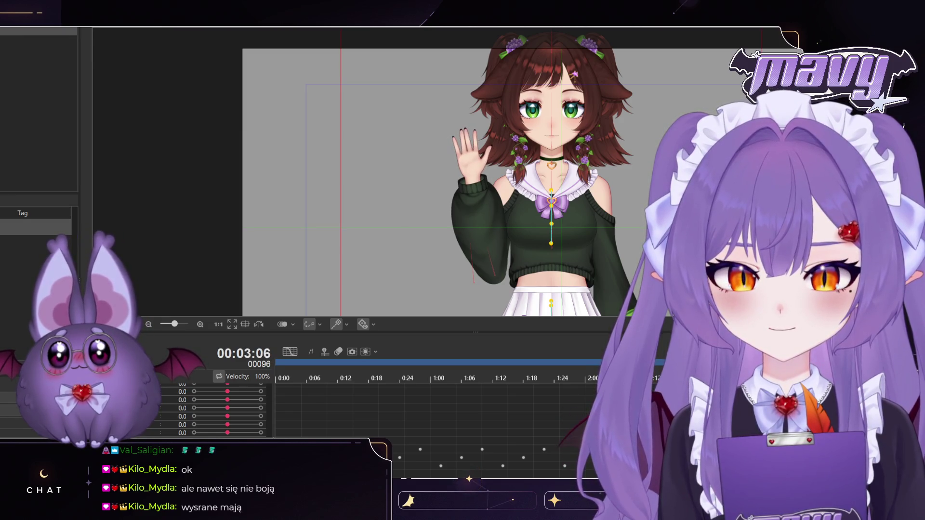
pyautogui.press('Right')
pyautogui.press('Right')
pyautogui.press('Right')
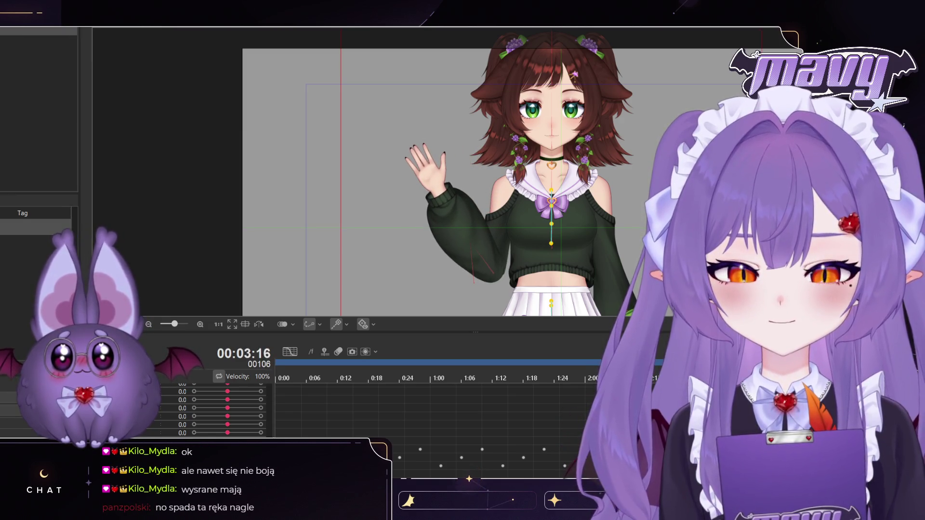
pyautogui.press('Right')
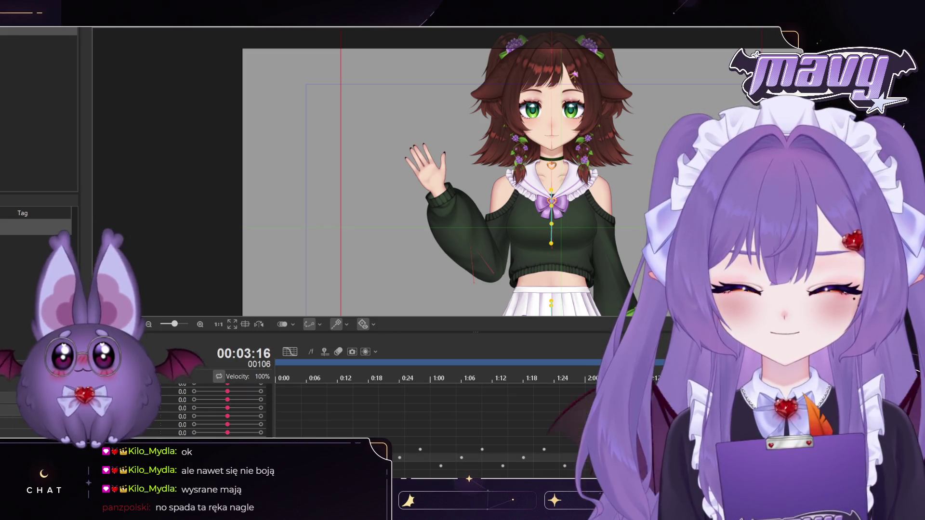
pyautogui.press('Left')
# Step: Replay the end of the wave and return to the start of the scene
pyautogui.press('space')
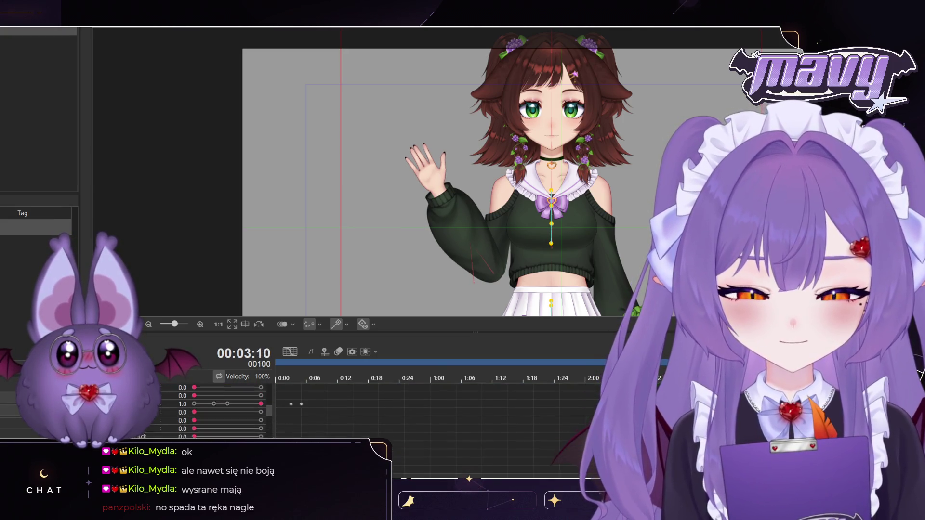
pyautogui.scroll(2, 227, 410)
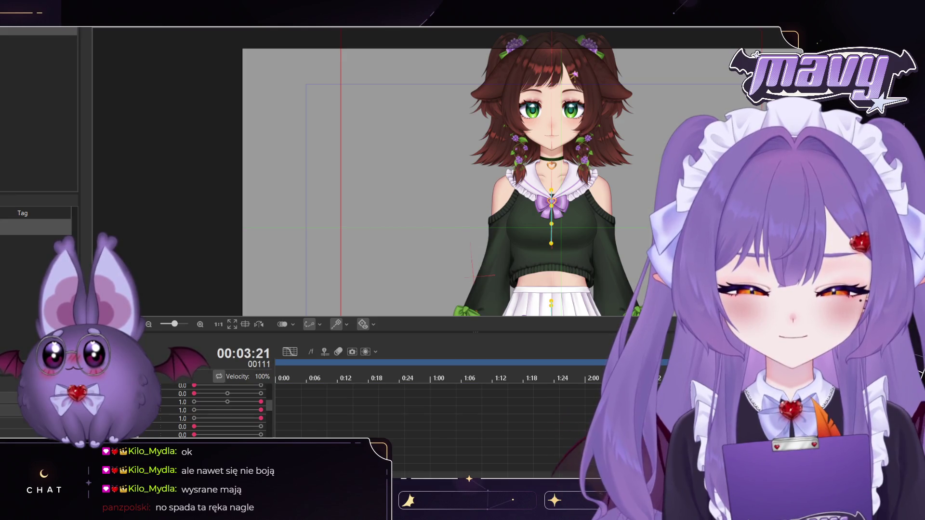
pyautogui.scroll(-5, 226, 410)
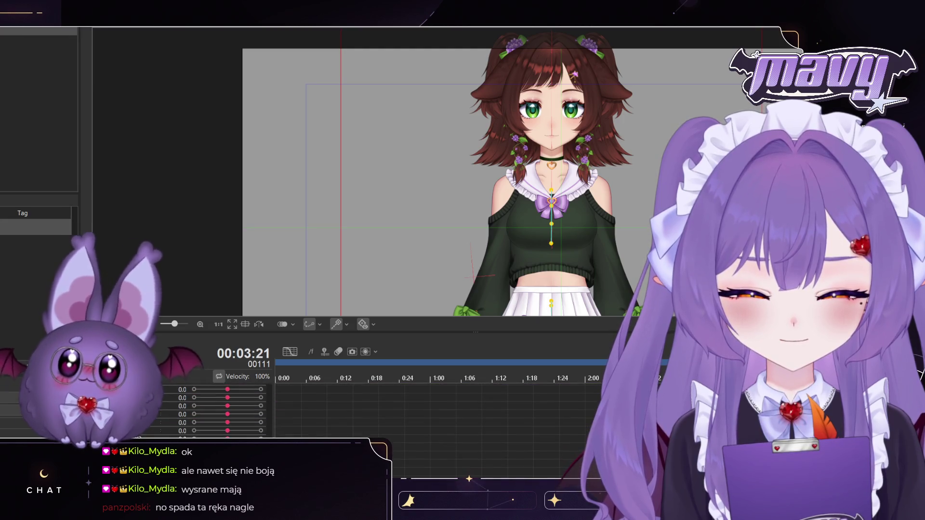
pyautogui.click(202, 383)
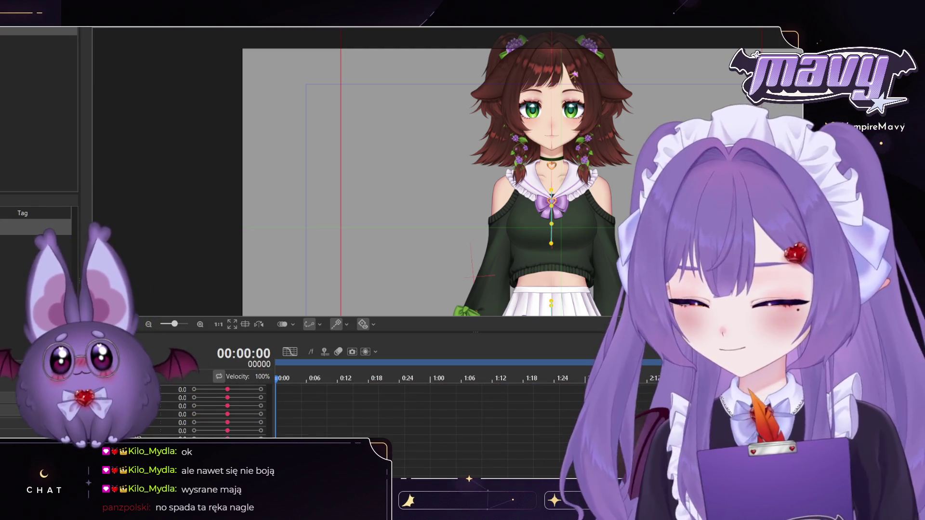
pyautogui.press('space')
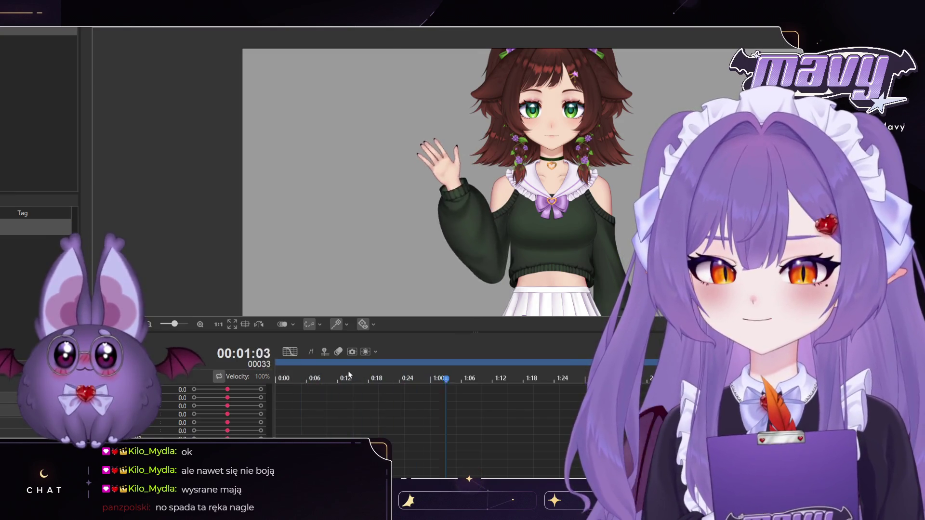
pyautogui.press('space')
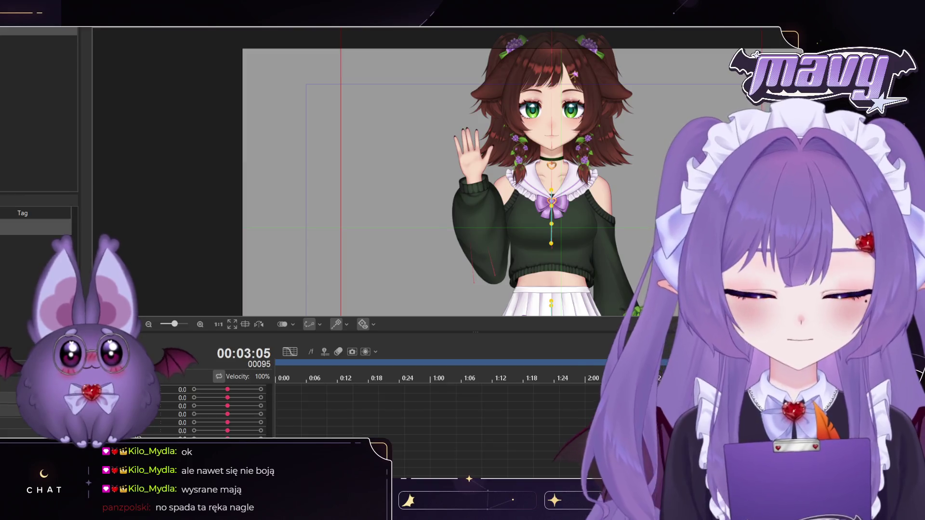
pyautogui.press('Right')
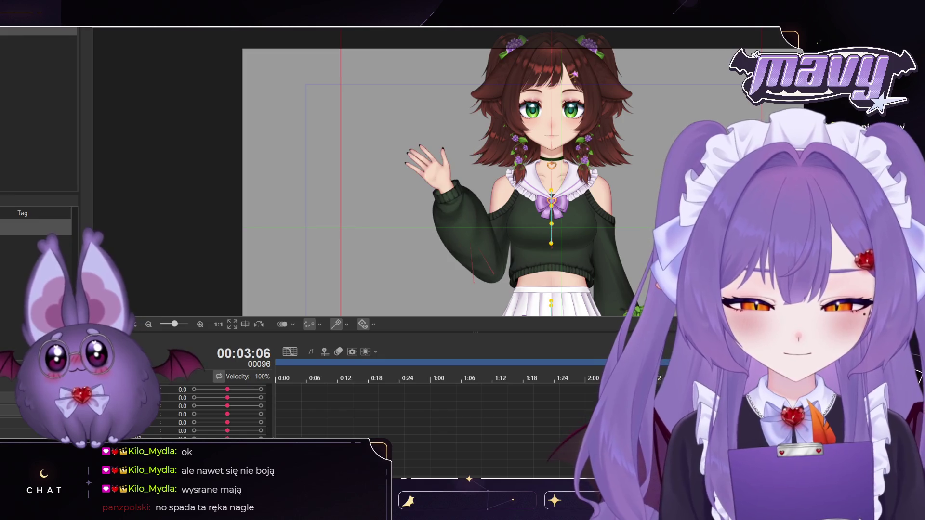
pyautogui.click(667, 379)
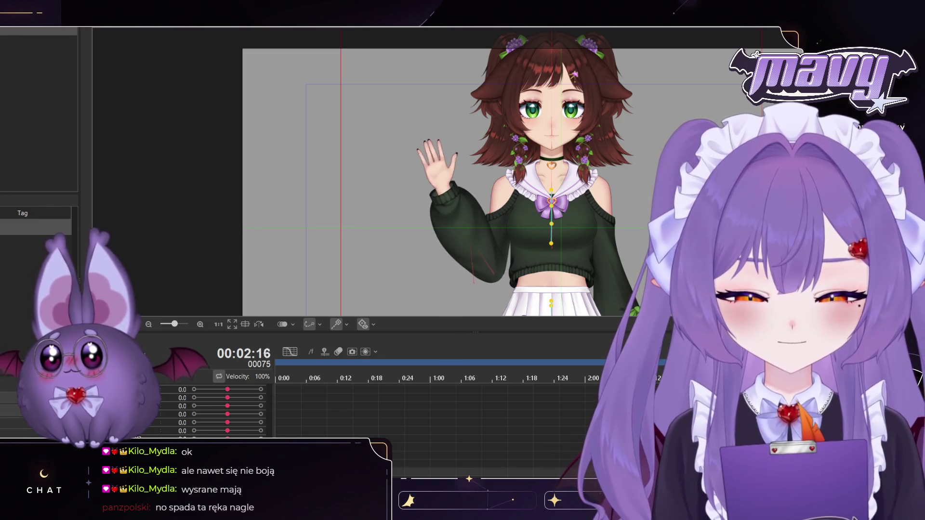
pyautogui.press('Right')
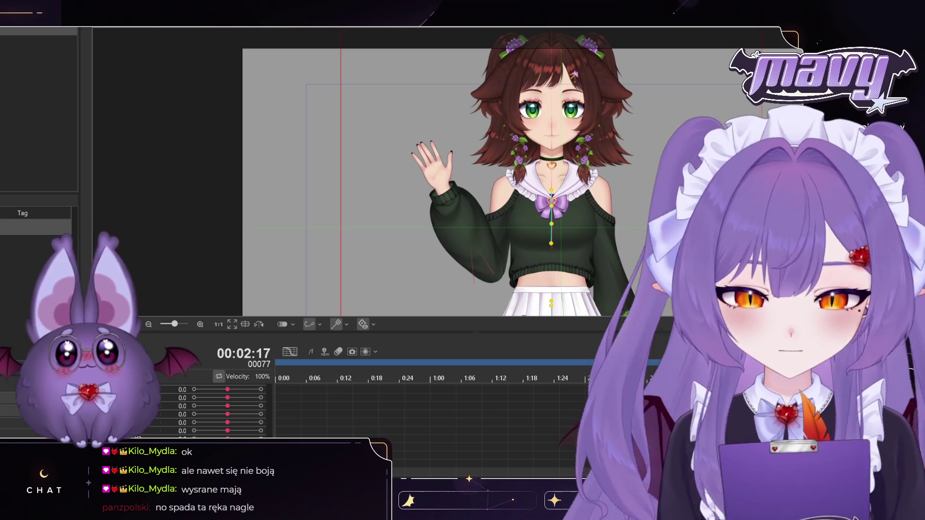
pyautogui.press('space')
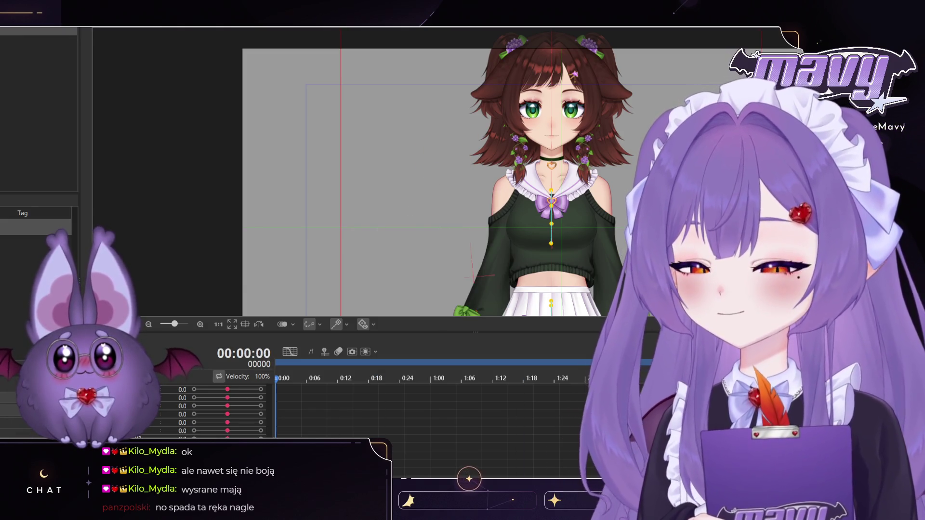
# Step: Play the wave animation and scrub to confirm the hand stays raised to 3:08, lowered by 3:17
pyautogui.press('space')
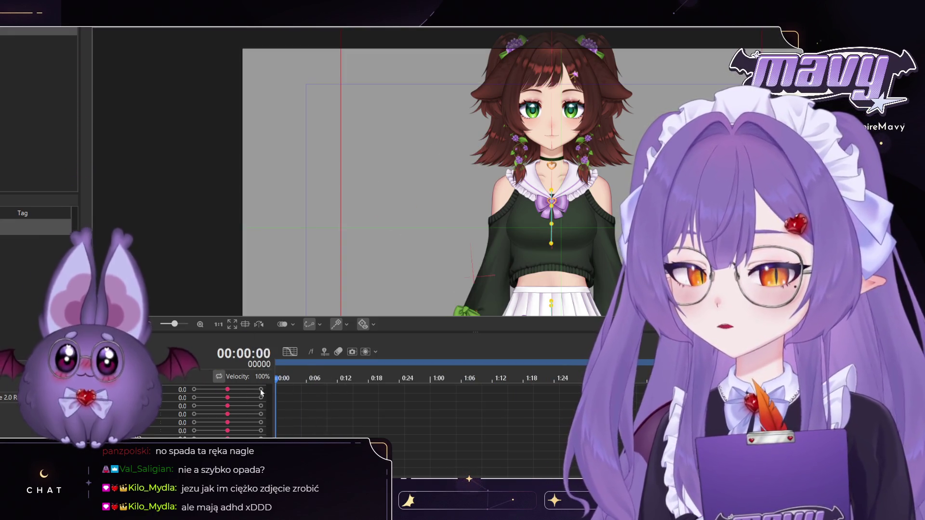
pyautogui.moveTo(426, 389)
pyautogui.mouseDown()
pyautogui.moveTo(444, 392)
pyautogui.moveTo(298, 392)
pyautogui.moveTo(825, 392)
pyautogui.mouseUp()
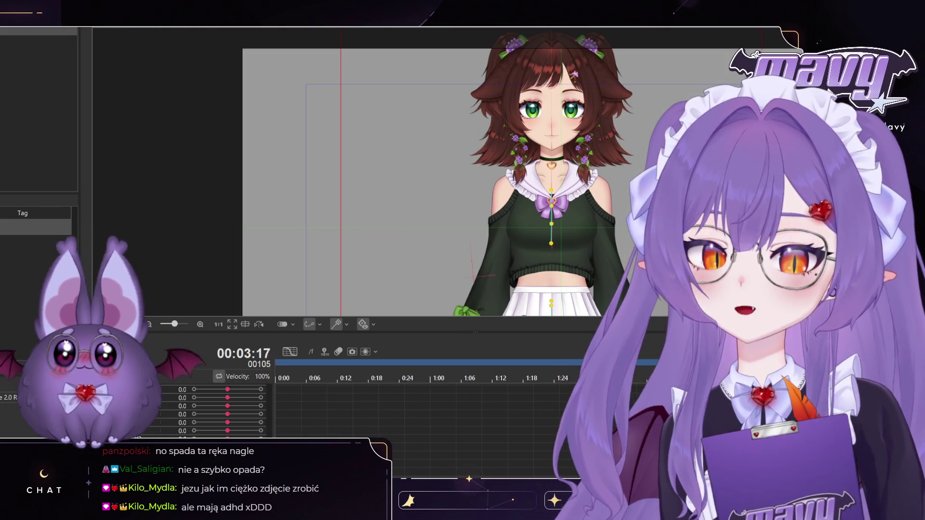
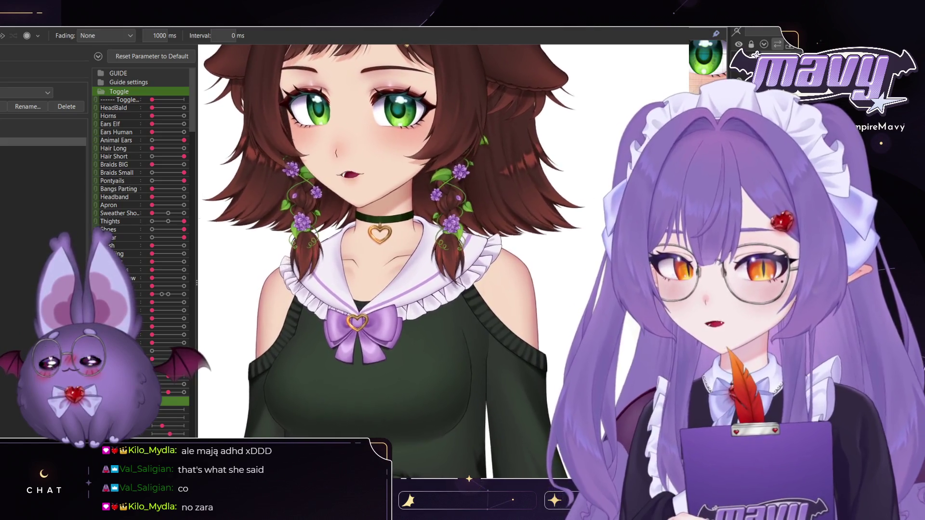
# Step: Show the model's physics table with its Type, Effect and Reflect columns for each input
pyautogui.click(43, 142)
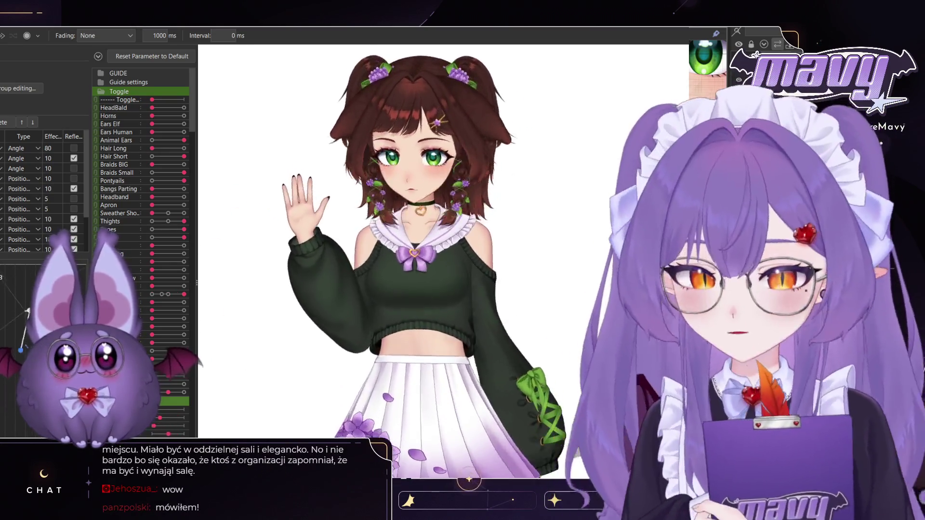
pyautogui.scroll(5, 443, 240)
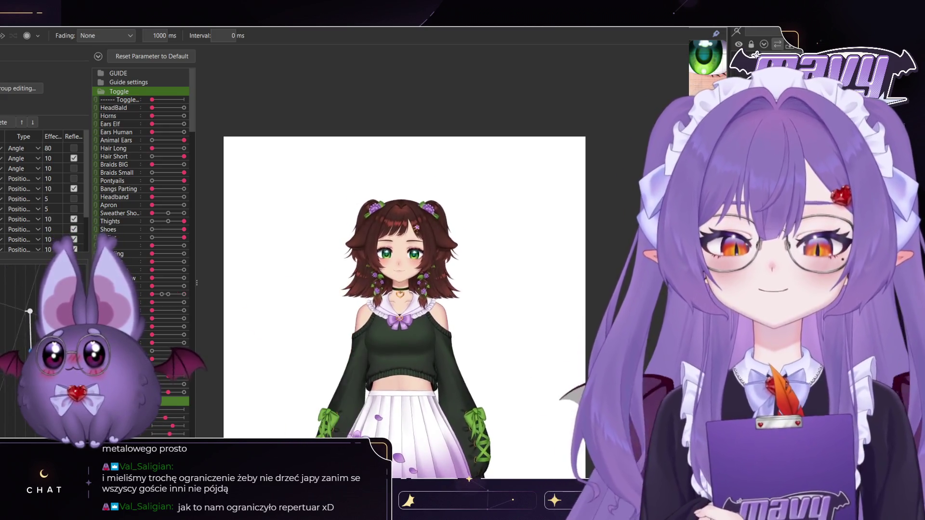
# Step: Zoom in and out on the waving model to inspect the WaveHand mesh
pyautogui.scroll(5, 352, 409)
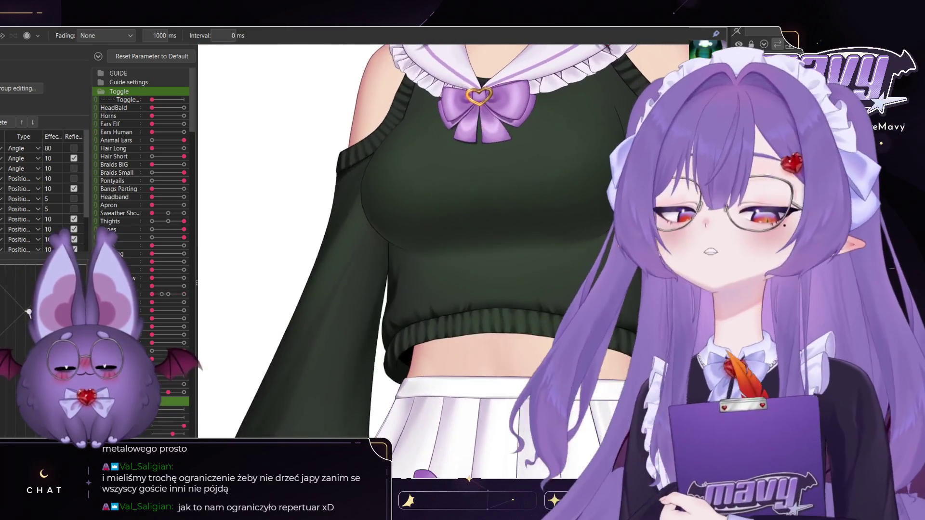
pyautogui.scroll(-5, 444, 240)
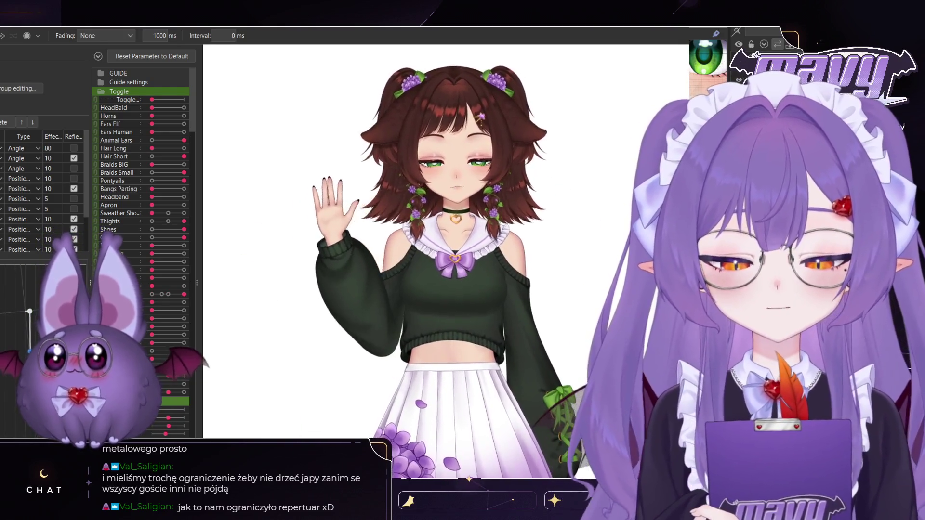
pyautogui.scroll(5, 434, 314)
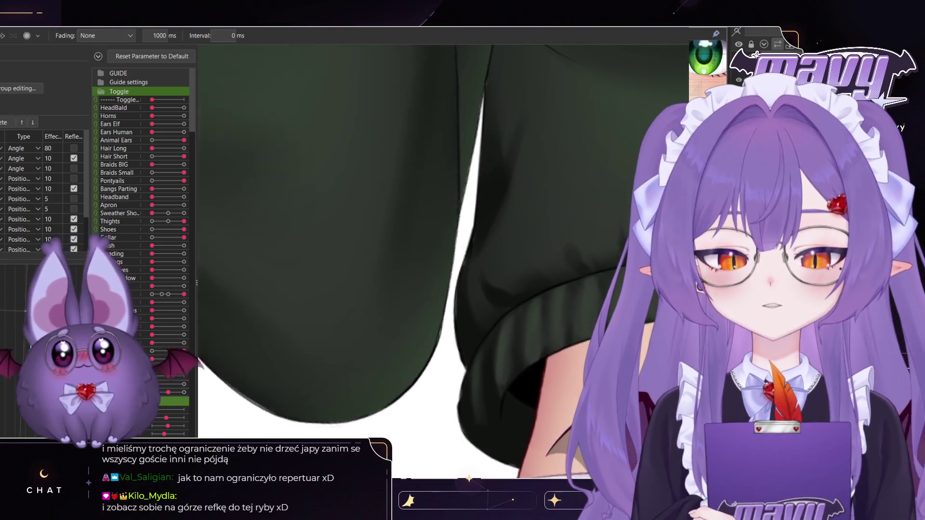
pyautogui.scroll(-5, 443, 260)
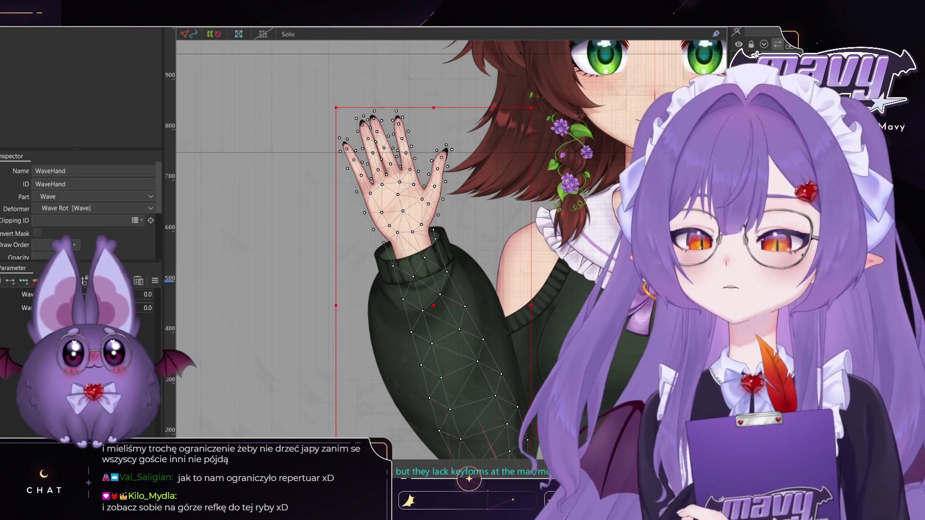
# Step: Select the arm's Wave Rot rotation deformer, currently at -24.4 degrees
pyautogui.scroll(-2, 413, 192)
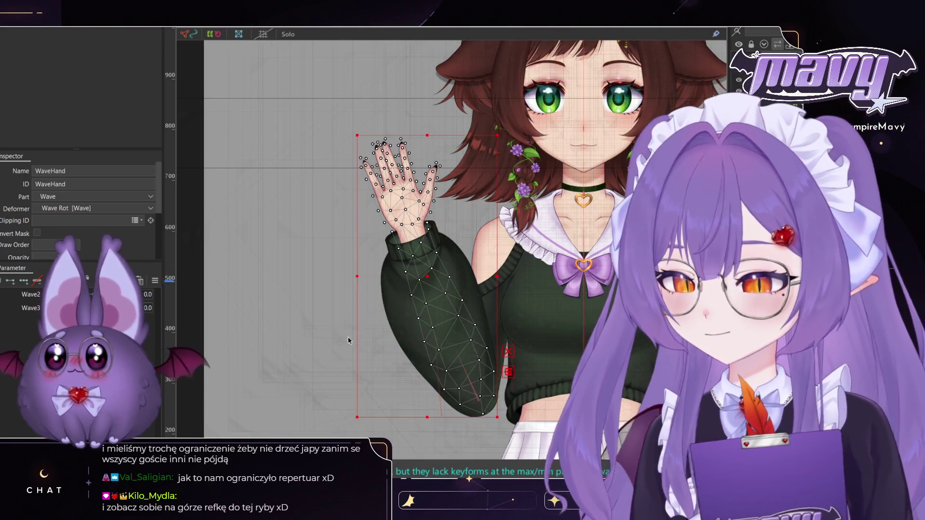
pyautogui.click(481, 402)
pyautogui.scroll(5, 481, 402)
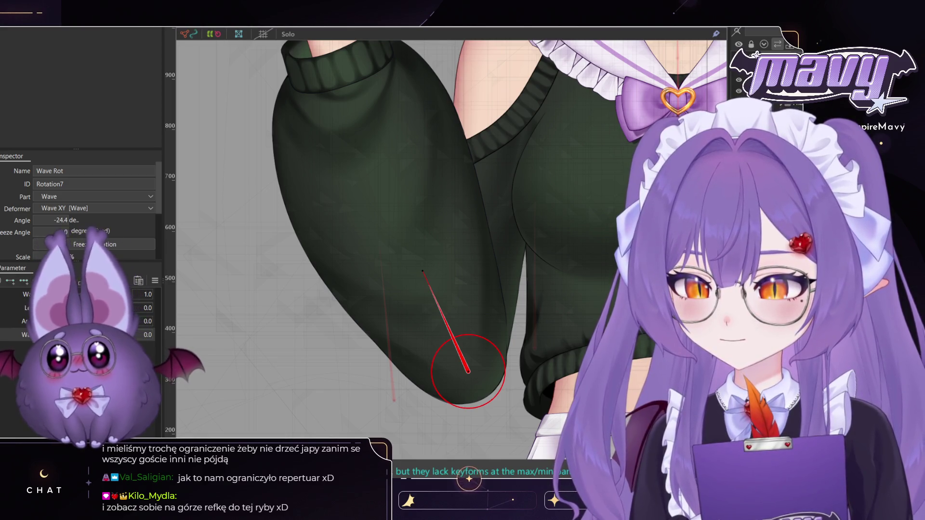
# Step: Rotate Wave Rot to about -11.1 degrees raised and -37.2 degrees swung outward
pyautogui.moveTo(418, 269); pyautogui.dragTo(447, 268)
pyautogui.scroll(-5, 447, 270)
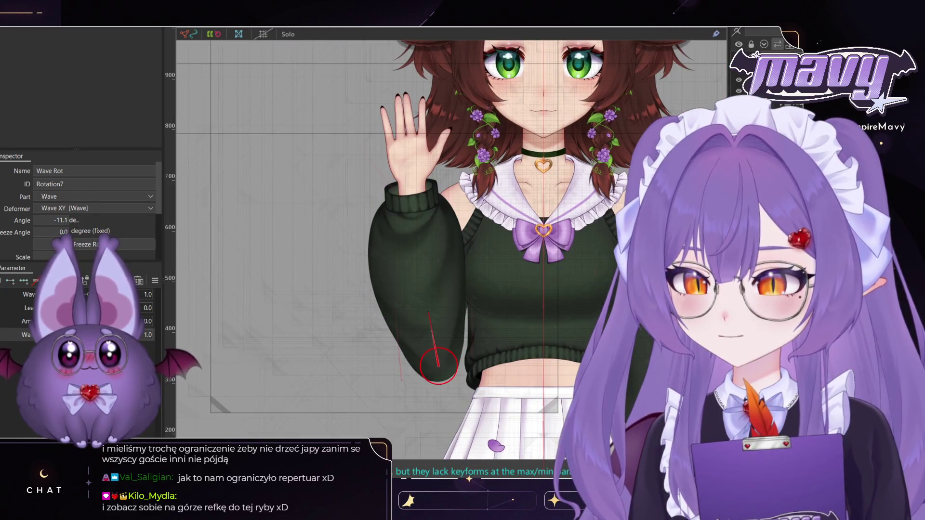
pyautogui.moveTo(414, 317); pyautogui.dragTo(405, 322)
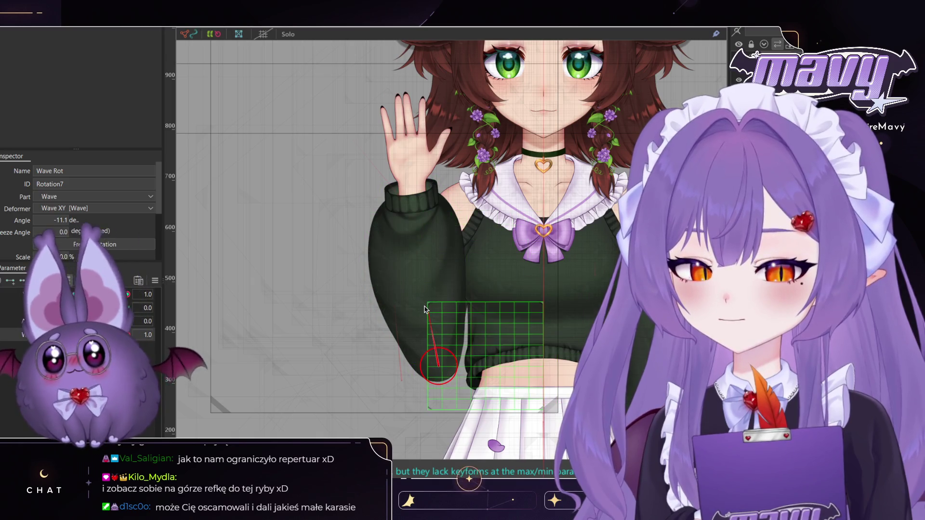
pyautogui.moveTo(424, 309); pyautogui.dragTo(427, 309)
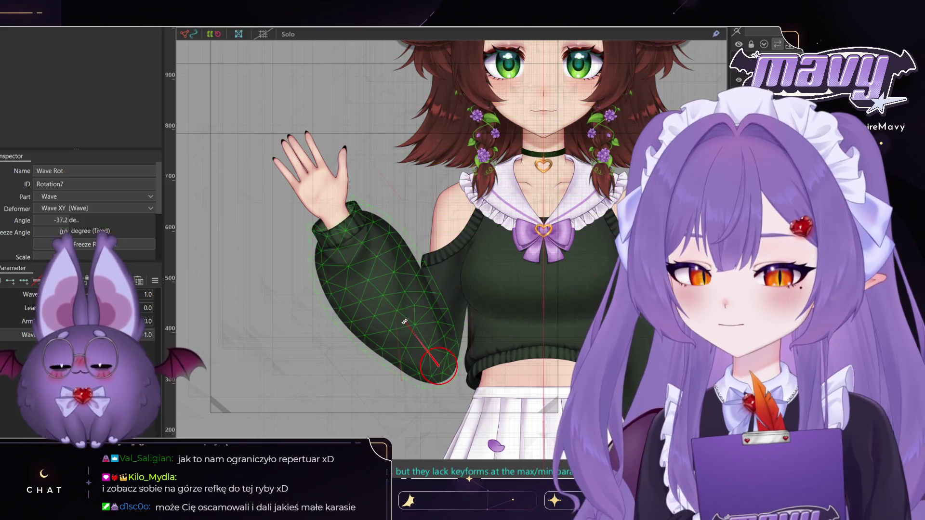
pyautogui.moveTo(432, 330); pyautogui.dragTo(406, 330)
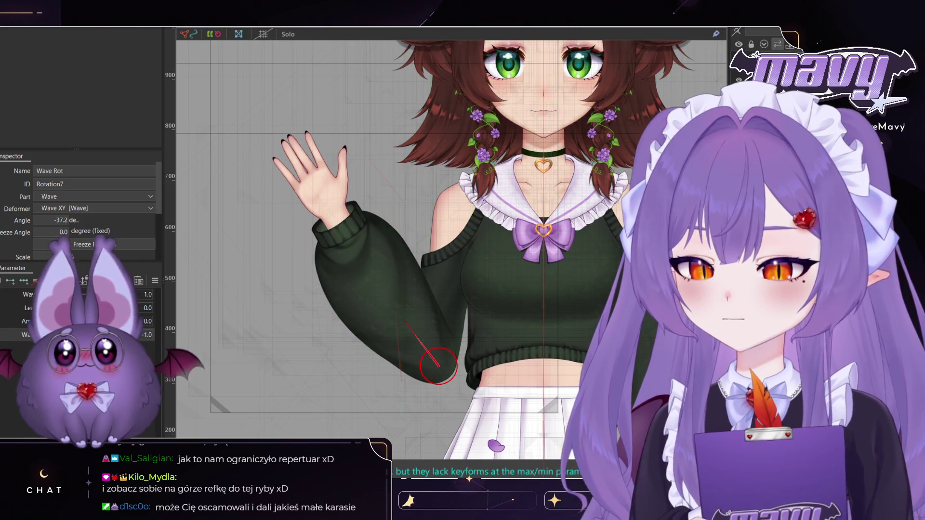
# Step: Compare the outward Wave 0.0 pose with the raised Wave 1.0 pose, ending on the raised pose
pyautogui.hotkey('ctrl', 'z')
pyautogui.hotkey('ctrl', 'y')
pyautogui.hotkey('ctrl', 'z')
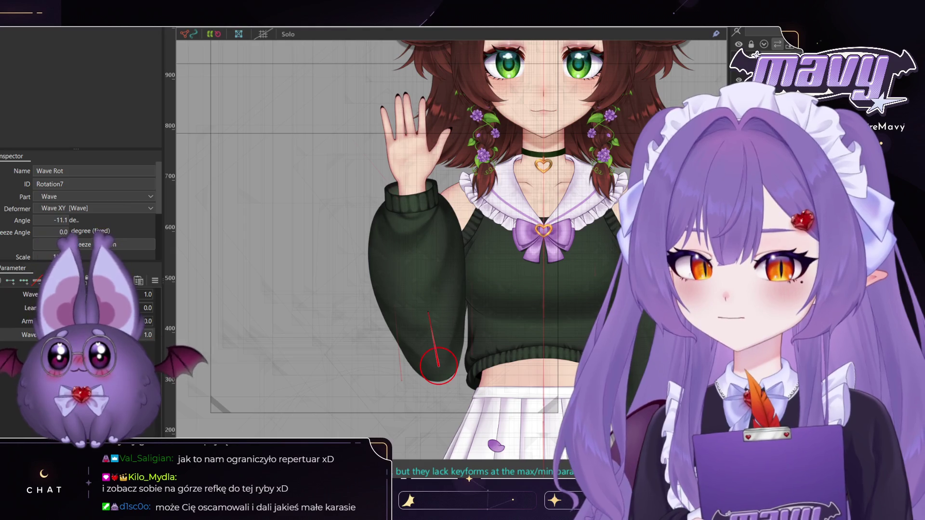
pyautogui.hotkey('ctrl', 'z')
pyautogui.hotkey('ctrl', 'y')
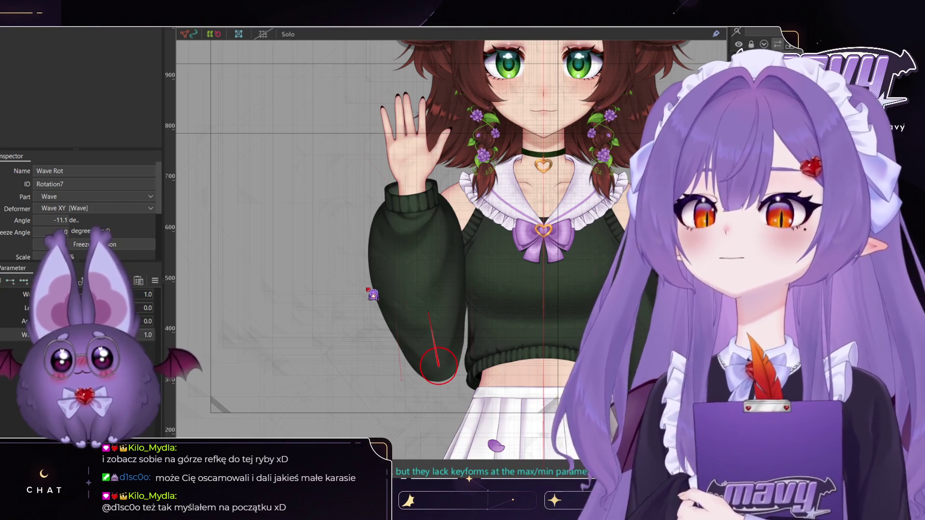
# Step: Select the large warp deformer covering the model's upper body
pyautogui.click(368, 291)
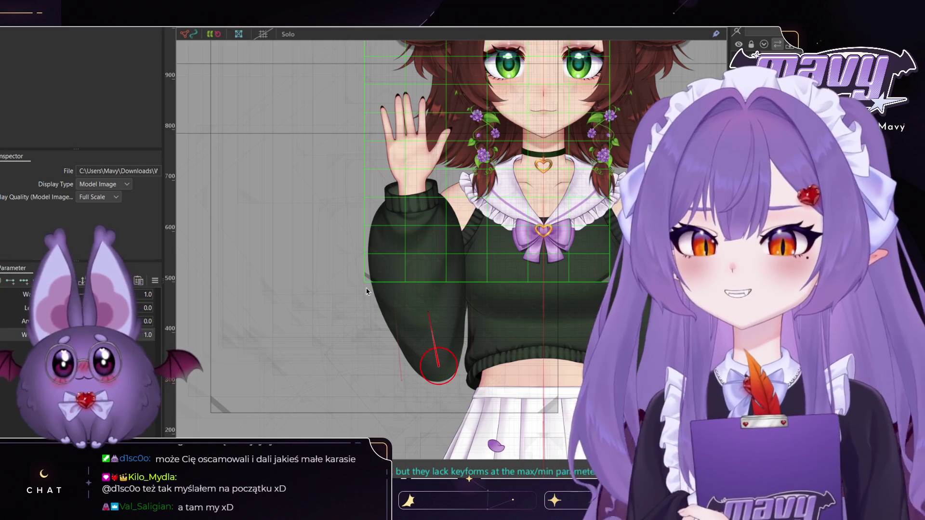
# Step: Deselect the upper-body deformer grid, leaving the raised arm combined with ArmR at 1.0
pyautogui.click(593, 332)
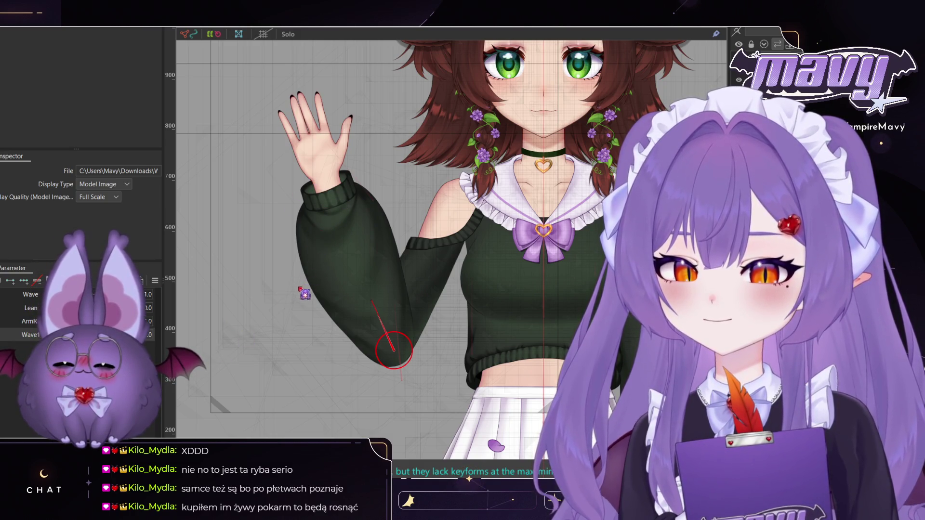
pyautogui.click(313, 368)
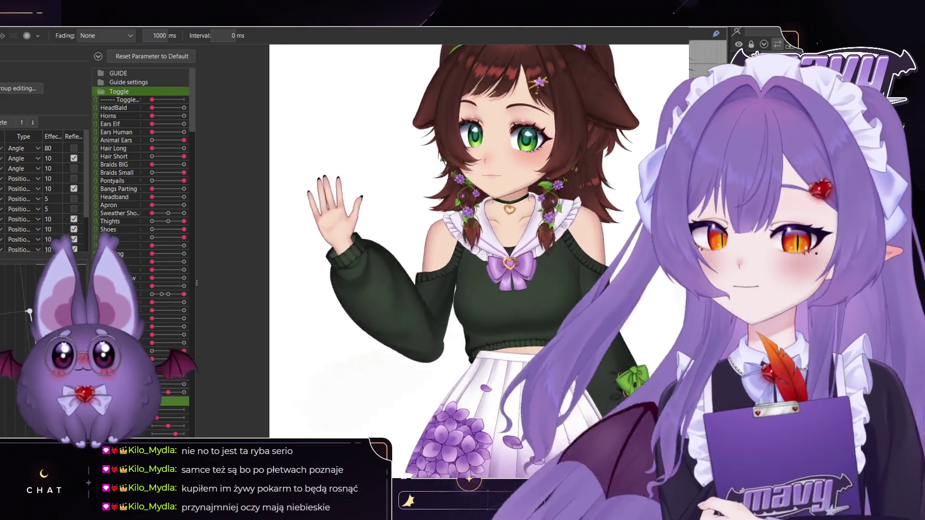
pyautogui.scroll(5, 442, 308)
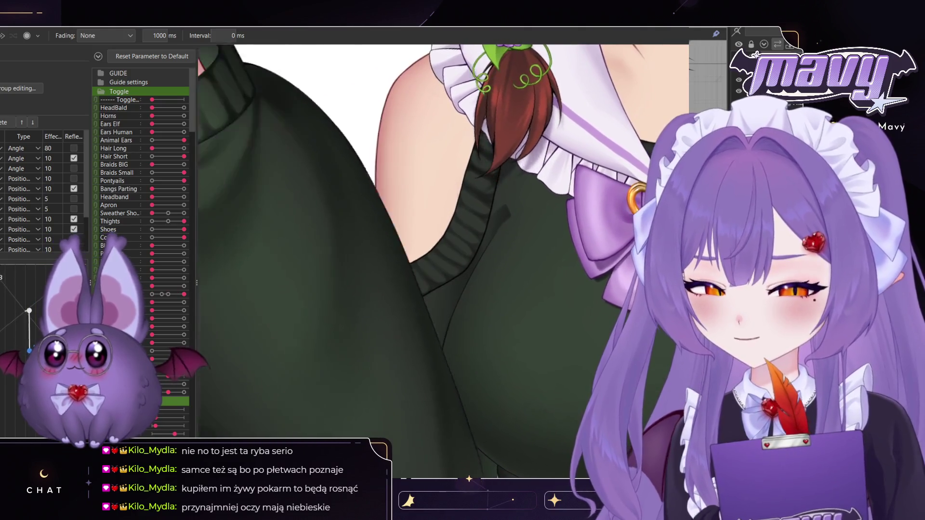
# Step: Zoom the canvas view away from the sweater toward the full character
pyautogui.scroll(-5, 442, 260)
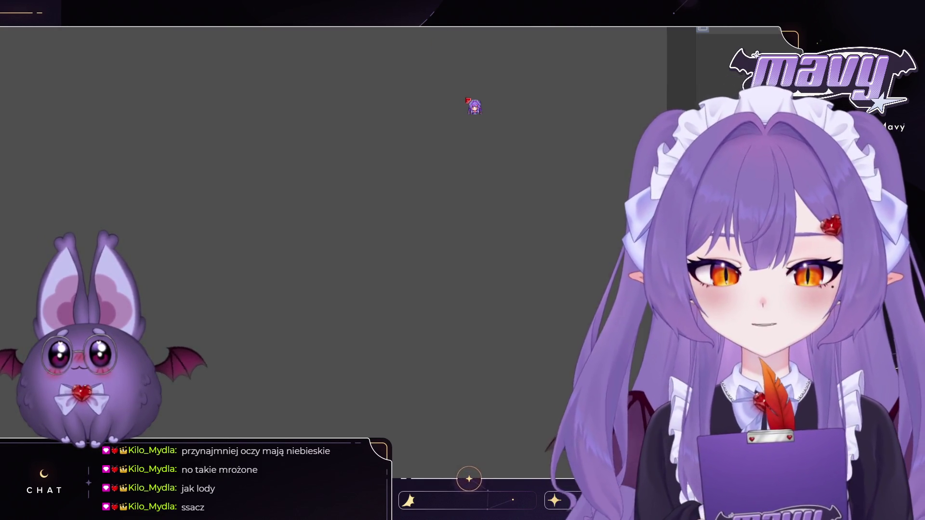
# Step: Move the character sprite left, up-left, down, slightly right, then up
pyautogui.press('Left')
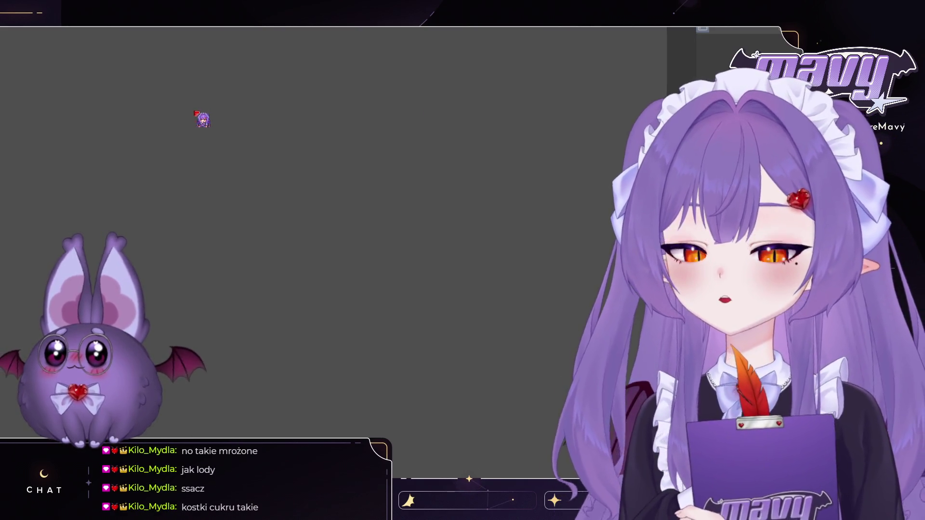
pyautogui.press('Up')
pyautogui.press('Left')
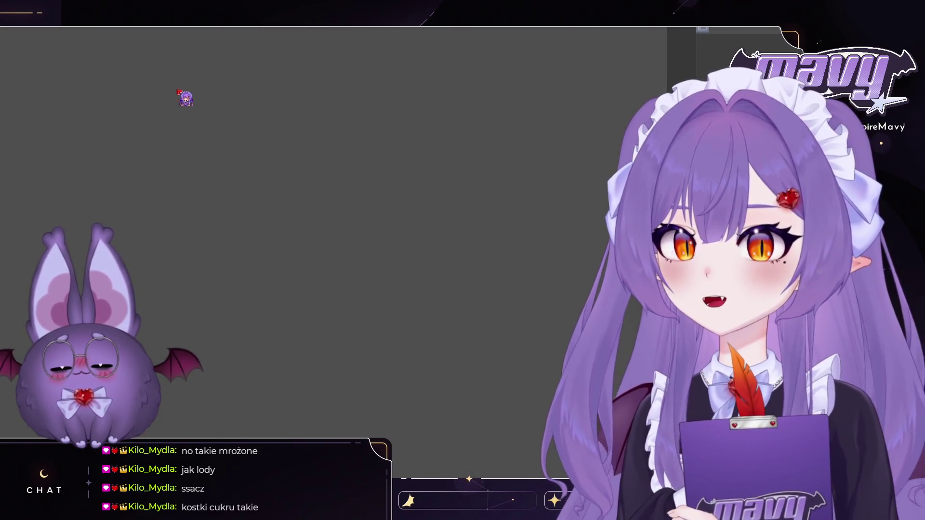
pyautogui.press('Down')
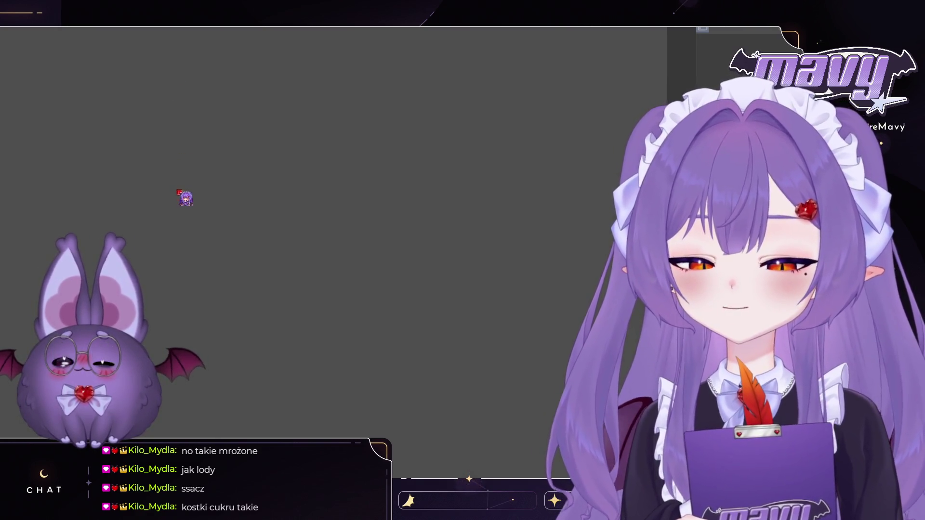
pyautogui.press('Right')
pyautogui.press('Right')
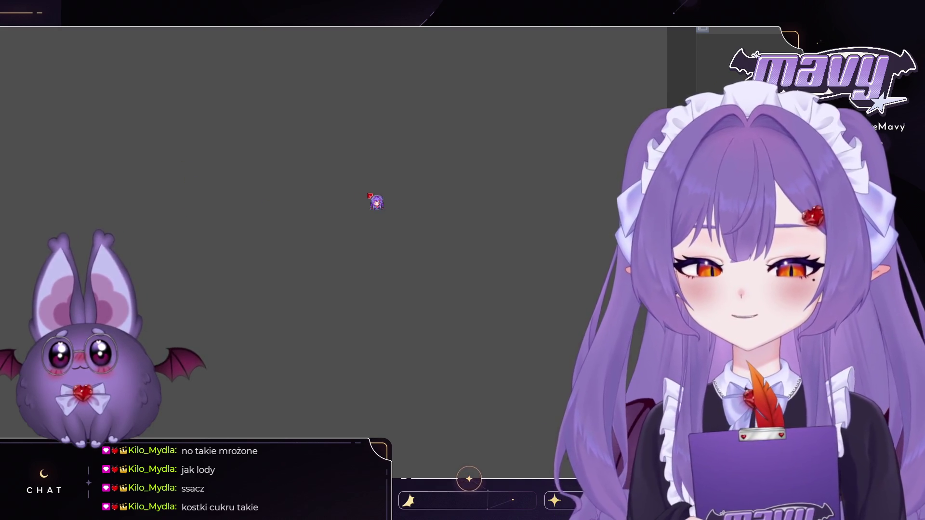
pyautogui.press('Up')
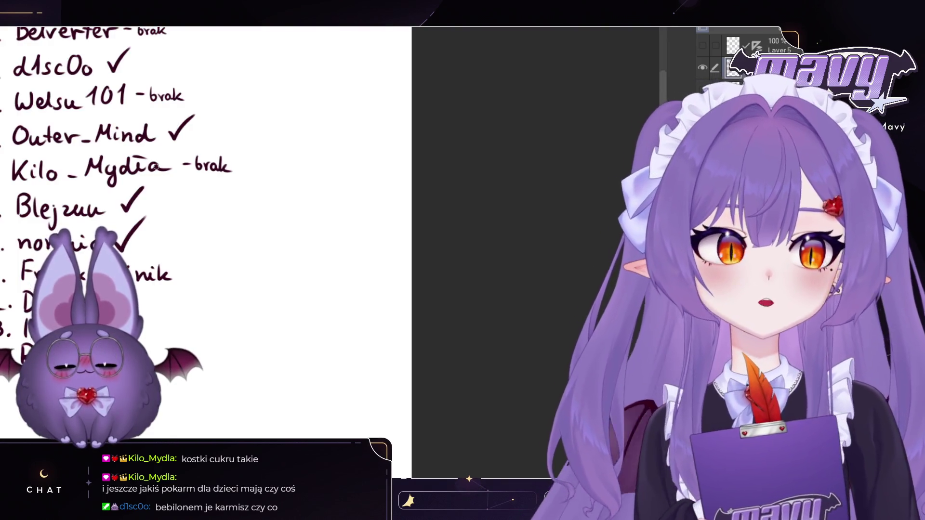
# Step: Zoom until the whole page with the viewer list and purple bat drawing fits
pyautogui.scroll(-4, 202, 163)
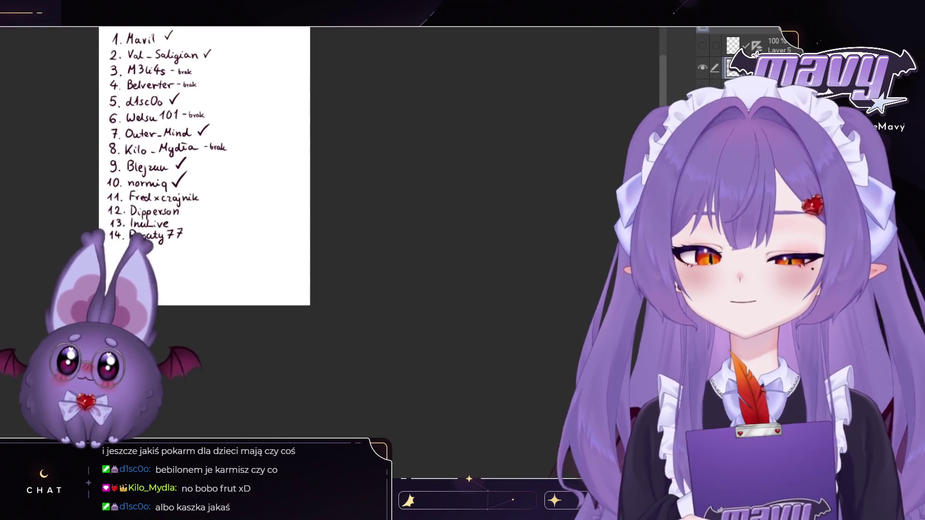
pyautogui.scroll(4, 148, 51)
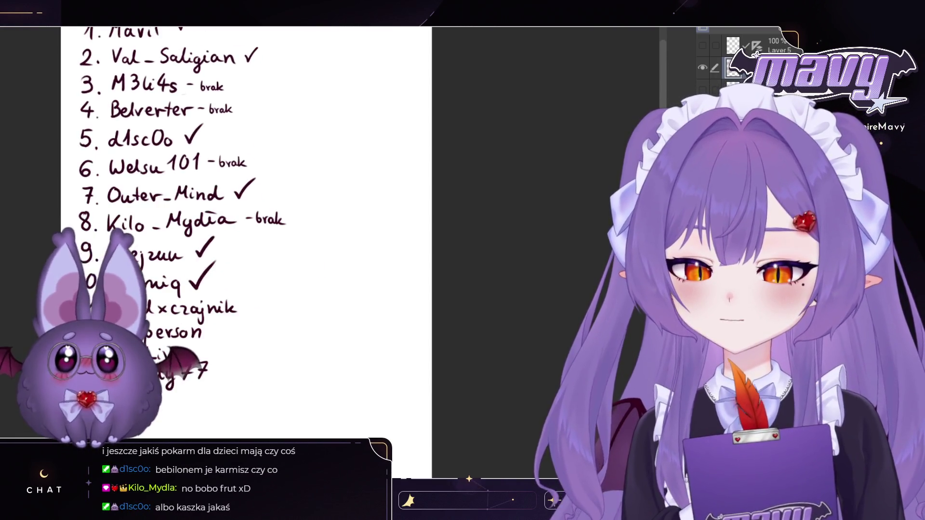
pyautogui.scroll(-2, 302, 232)
pyautogui.scroll(3, 302, 231)
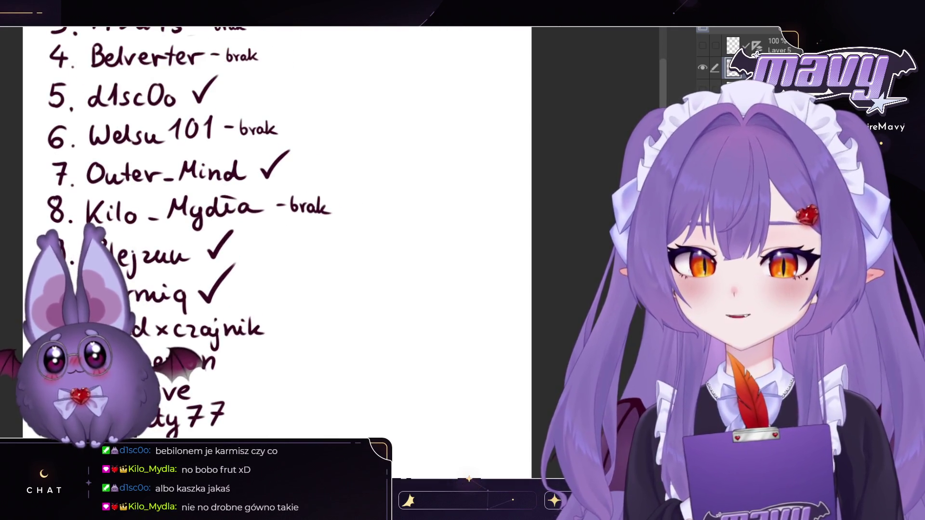
pyautogui.scroll(3, 389, 116)
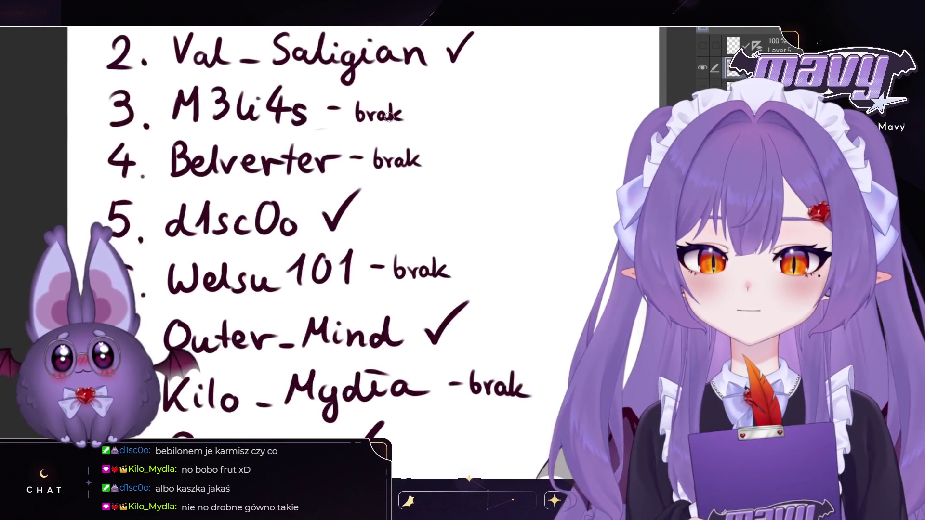
pyautogui.scroll(2, 389, 115)
pyautogui.scroll(-3, 389, 116)
pyautogui.scroll(1, 384, 116)
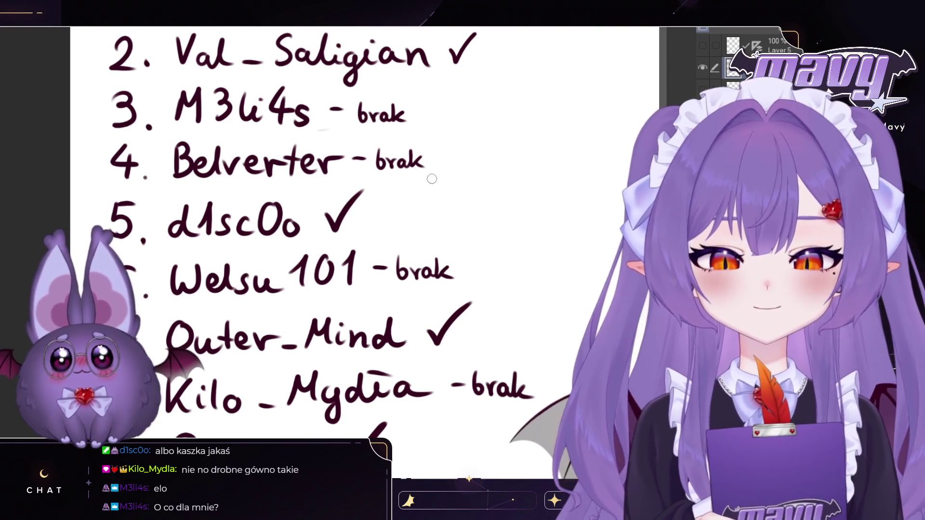
pyautogui.scroll(-3, 432, 179)
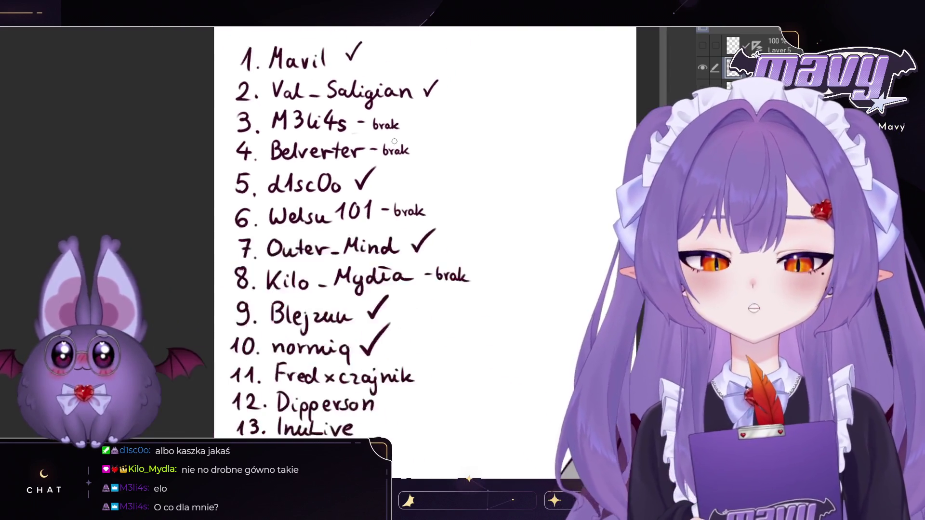
pyautogui.scroll(2, 406, 140)
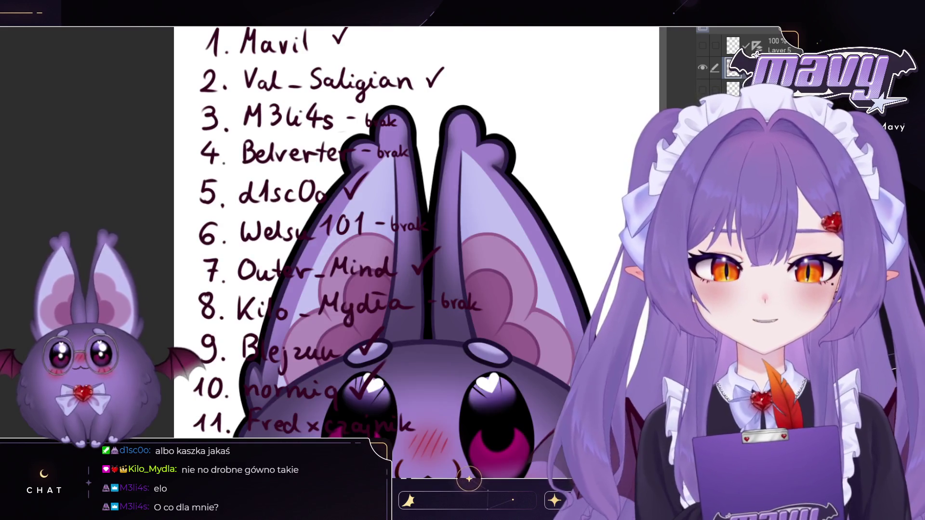
pyautogui.scroll(-2, 447, 127)
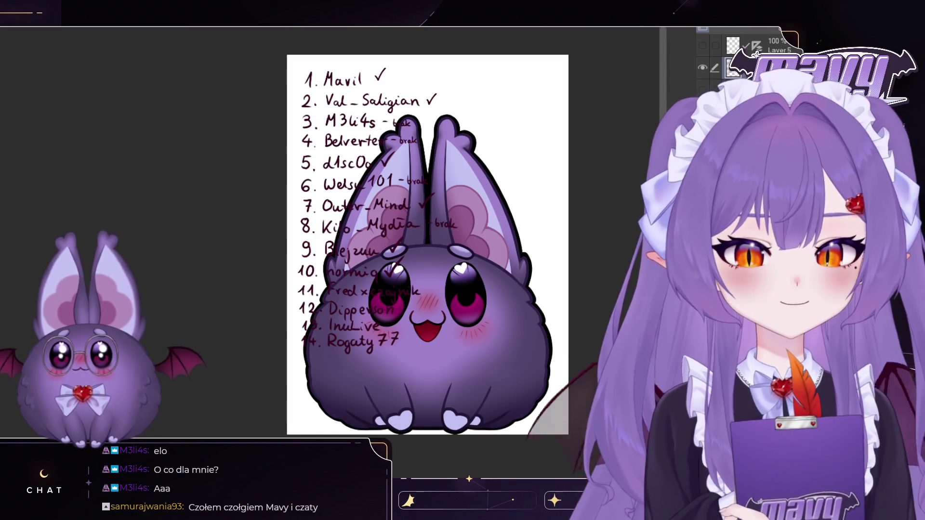
# Step: Toggle visibility of the handwritten list and bat drawing layers
pyautogui.click(703, 67)
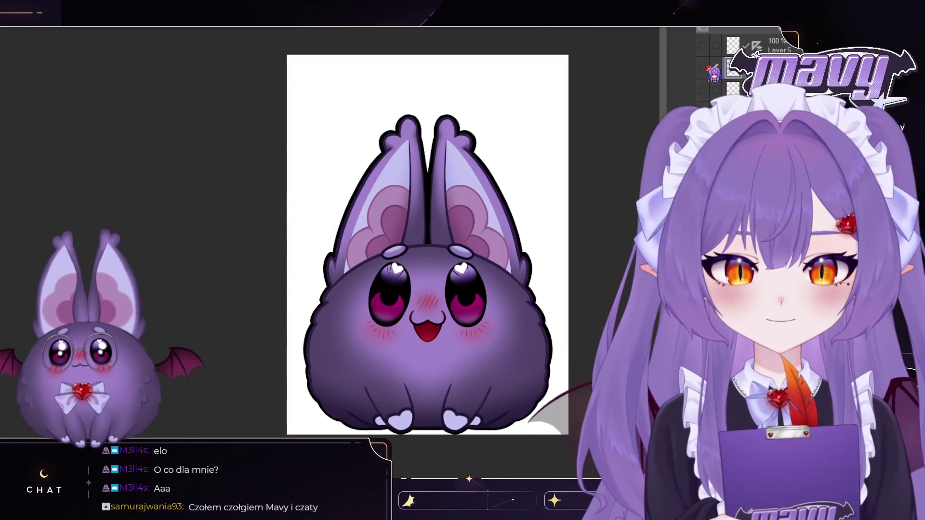
pyautogui.click(703, 68)
pyautogui.click(702, 68)
pyautogui.click(702, 90)
pyautogui.click(702, 90)
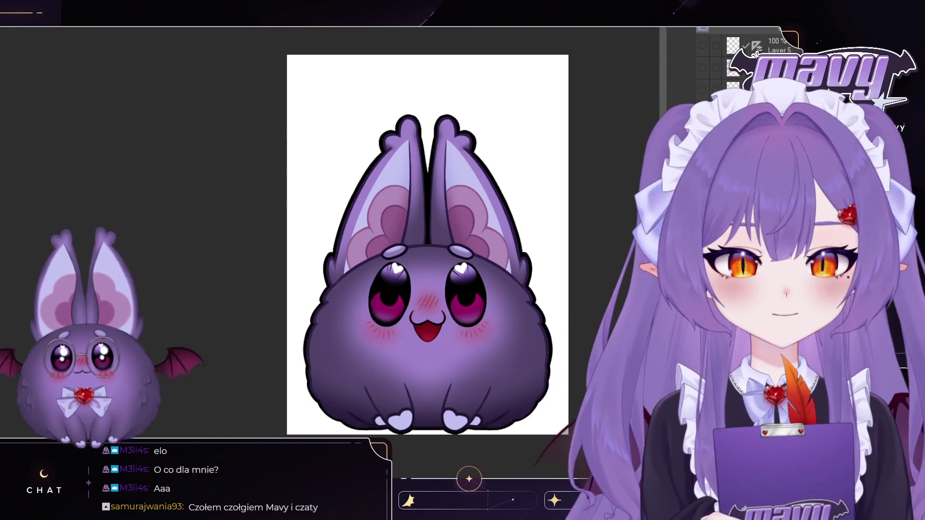
# Step: Show the list layer again and pan to bring entries 4–14 into view
pyautogui.moveTo(563, 103); pyautogui.dragTo(392, 109)
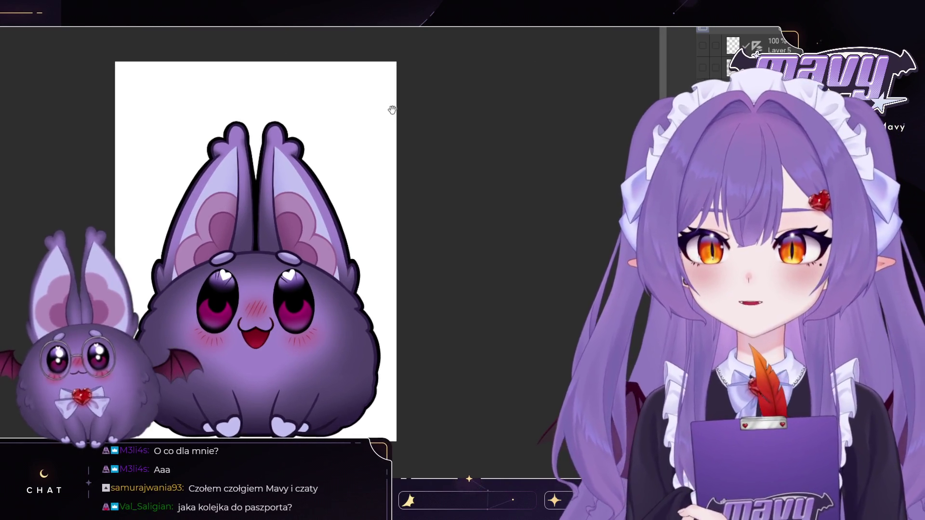
pyautogui.click(702, 67)
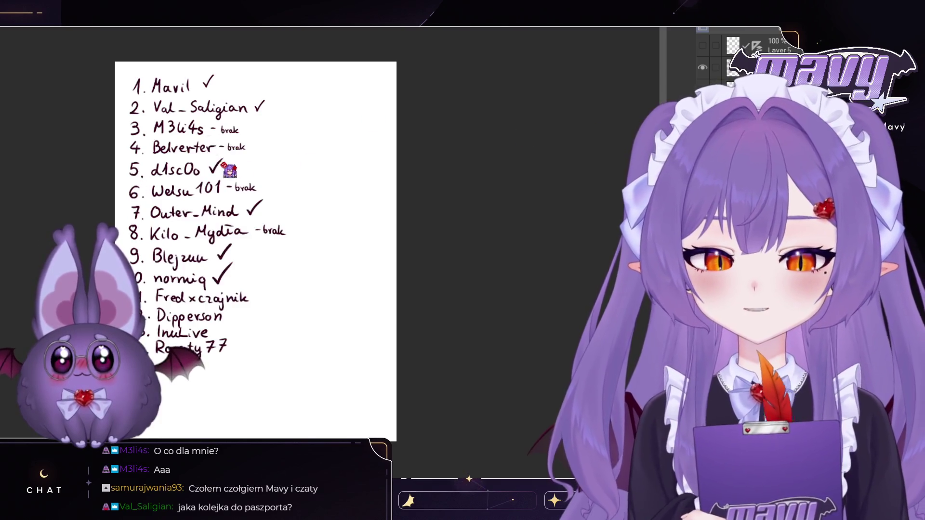
pyautogui.scroll(3, 263, 161)
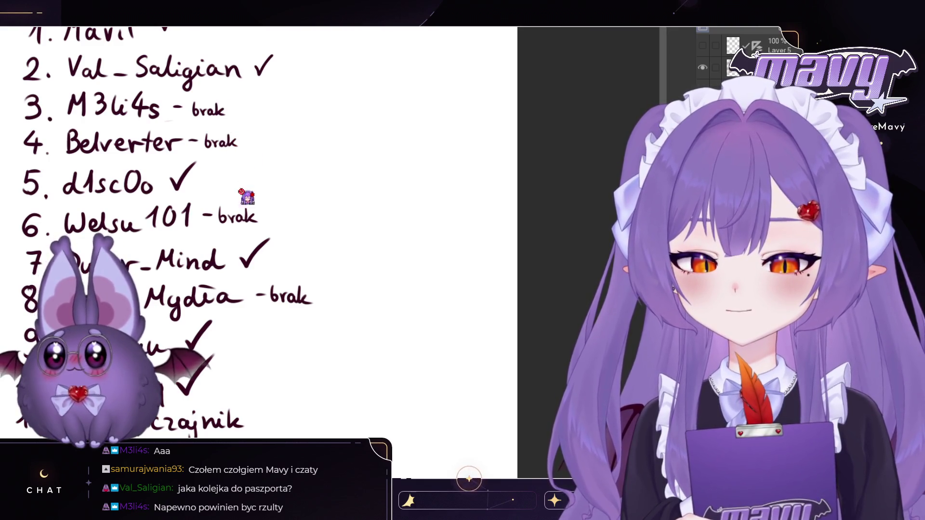
pyautogui.scroll(-3, 308, 308)
pyautogui.moveTo(266, 357); pyautogui.dragTo(291, 211)
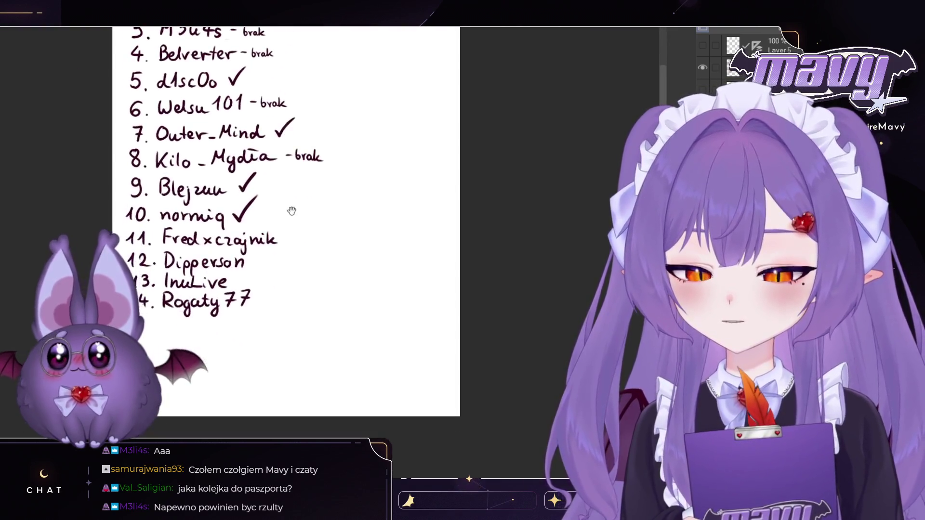
# Step: Zoom in and pan the view down to entries 10–14 of the handwritten list
pyautogui.scroll(4, 291, 211)
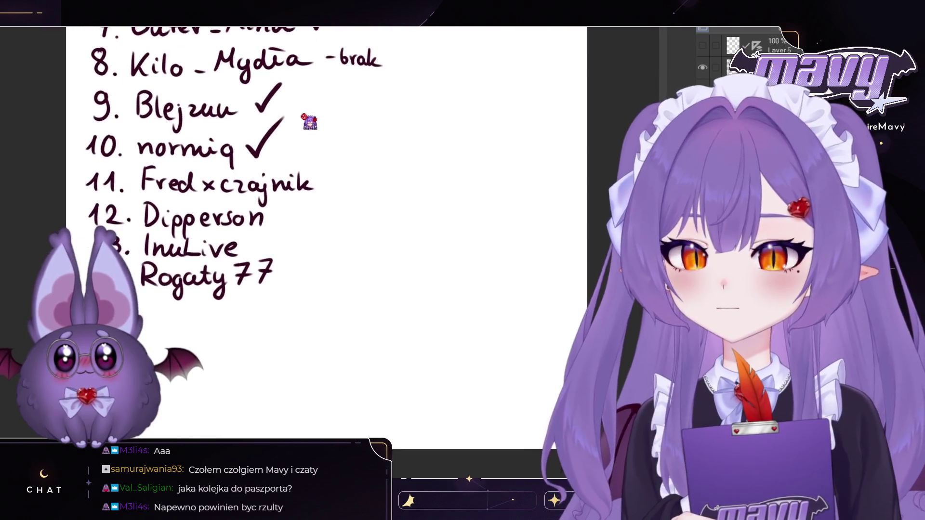
pyautogui.scroll(2, 309, 122)
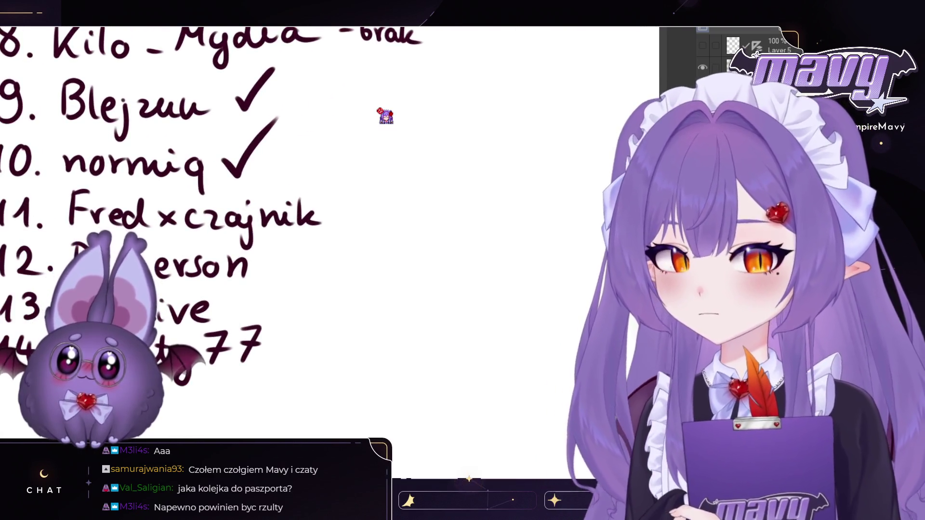
pyautogui.moveTo(245, 292)
pyautogui.mouseDown()
pyautogui.moveTo(244, 174)
pyautogui.moveTo(285, 335)
pyautogui.moveTo(342, 297)
pyautogui.mouseUp()
pyautogui.scroll(-3, 244, 174)
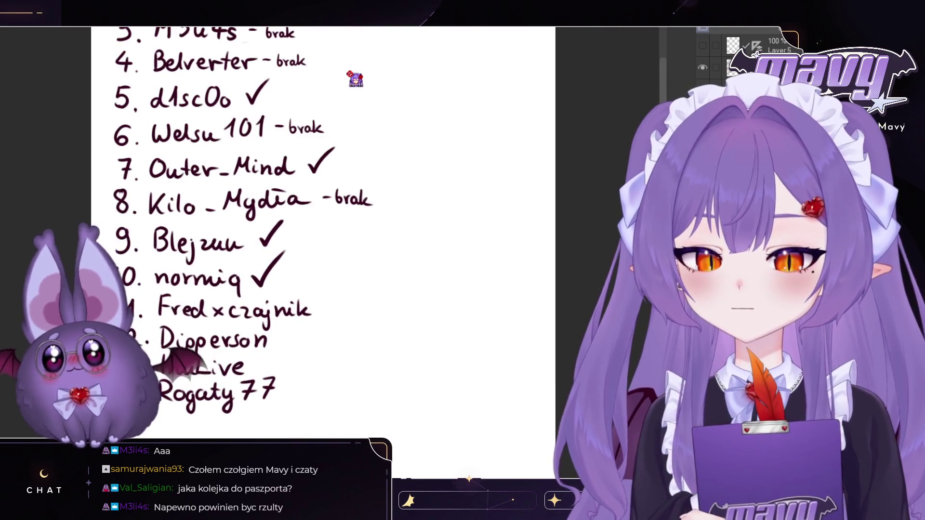
pyautogui.scroll(-1, 356, 93)
# Step: Reframe the view to show the whole list from entry 1 to 14
pyautogui.moveTo(356, 93)
pyautogui.mouseDown()
pyautogui.moveTo(371, 119)
pyautogui.moveTo(388, 126)
pyautogui.mouseUp()
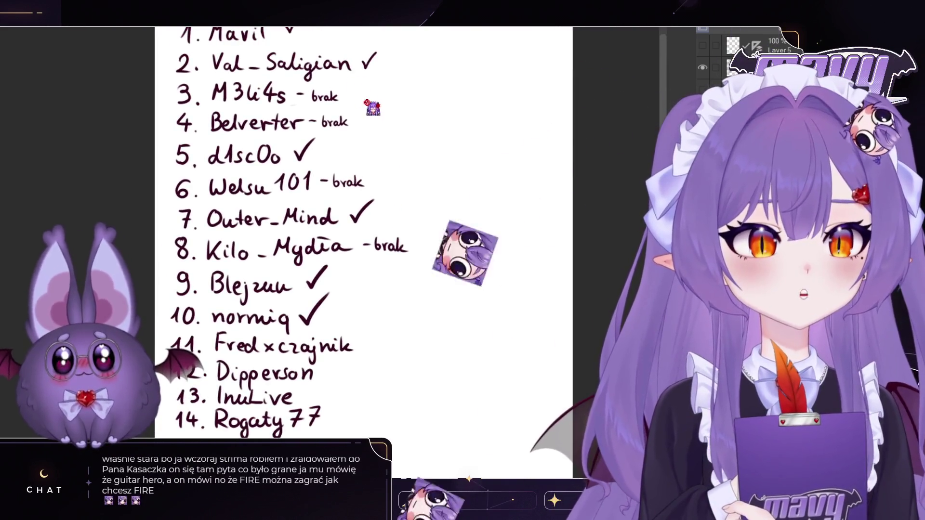
pyautogui.moveTo(421, 275)
pyautogui.mouseDown()
pyautogui.moveTo(434, 231)
pyautogui.moveTo(443, 255)
pyautogui.moveTo(431, 247)
pyautogui.mouseUp()
pyautogui.moveTo(370, 250)
pyautogui.mouseDown()
pyautogui.moveTo(371, 207)
pyautogui.moveTo(383, 231)
pyautogui.moveTo(382, 309)
pyautogui.mouseUp()
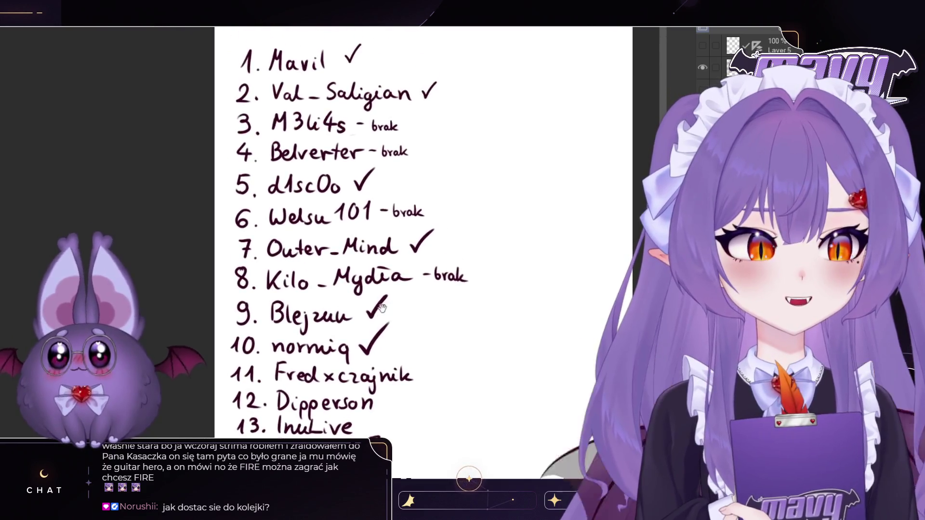
pyautogui.scroll(-2, 381, 309)
pyautogui.scroll(3, 382, 308)
pyautogui.scroll(-3, 382, 308)
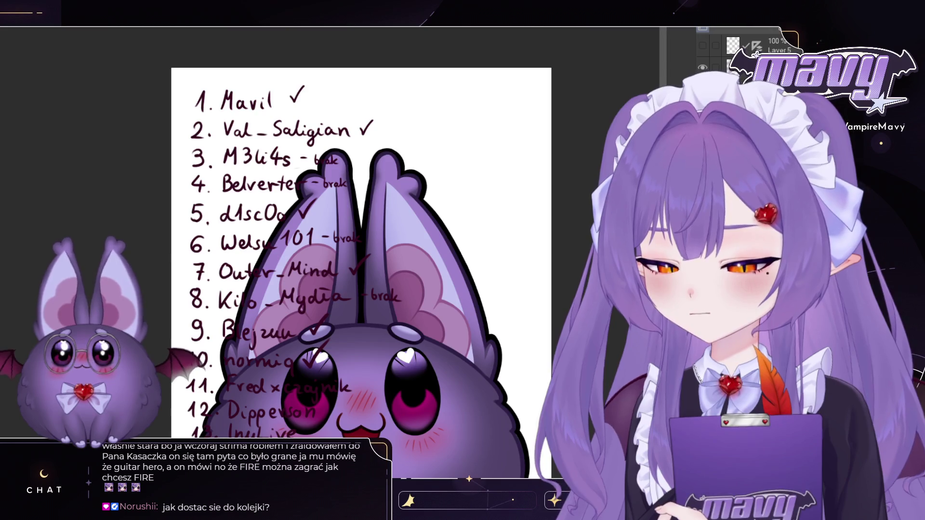
# Step: Hide the name-list layer and pan so the entire purple bat drawing is in view
pyautogui.click(702, 67)
pyautogui.scroll(3, 747, 68)
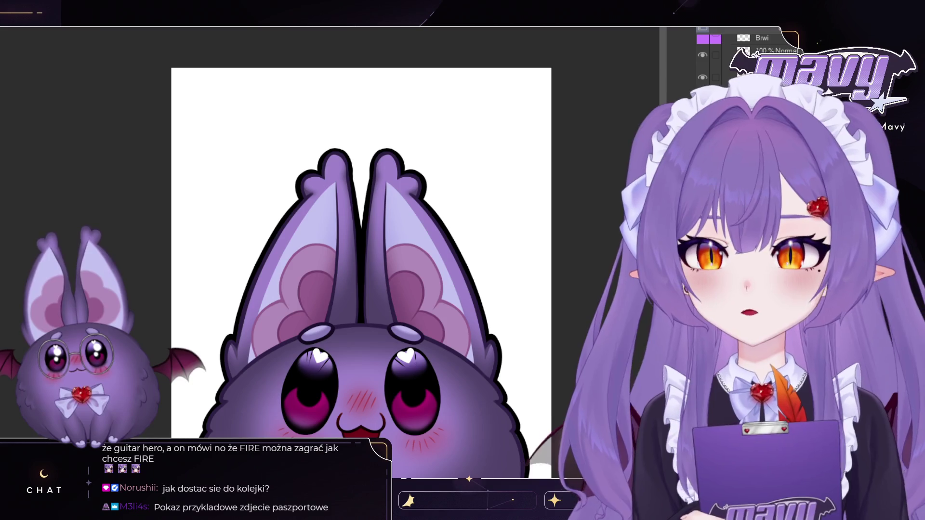
pyautogui.moveTo(524, 290); pyautogui.dragTo(485, 179)
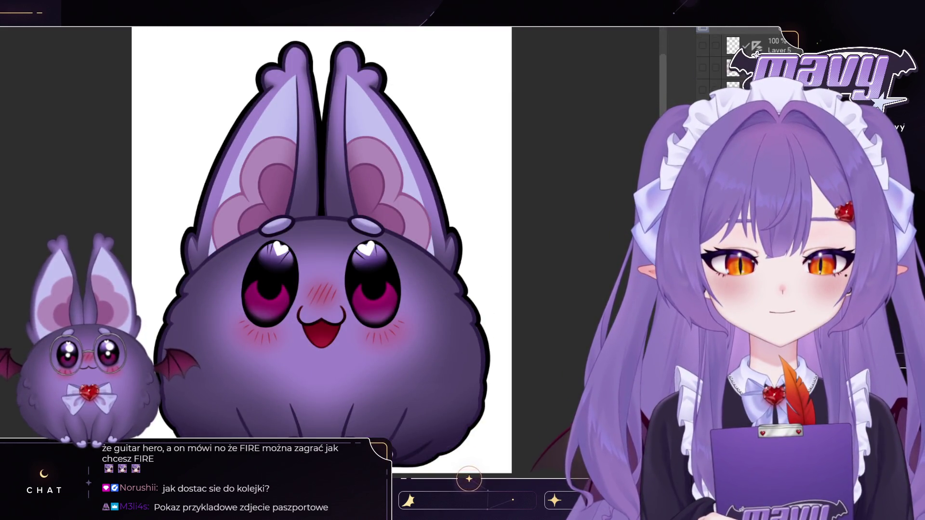
pyautogui.scroll(-2, 512, 197)
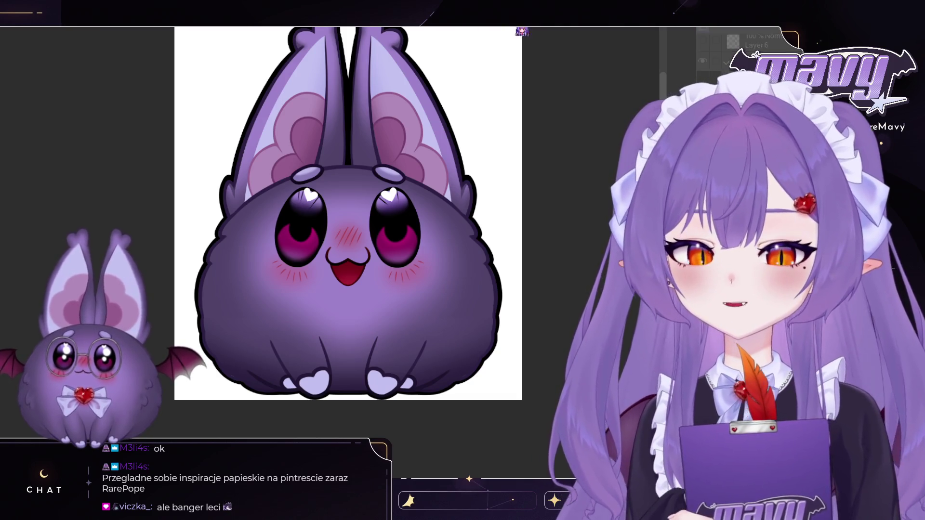
# Step: Toggle undo and redo repeatedly to compare the bat's hue shift, settling on bright green
pyautogui.hotkey('ctrl', 'z')
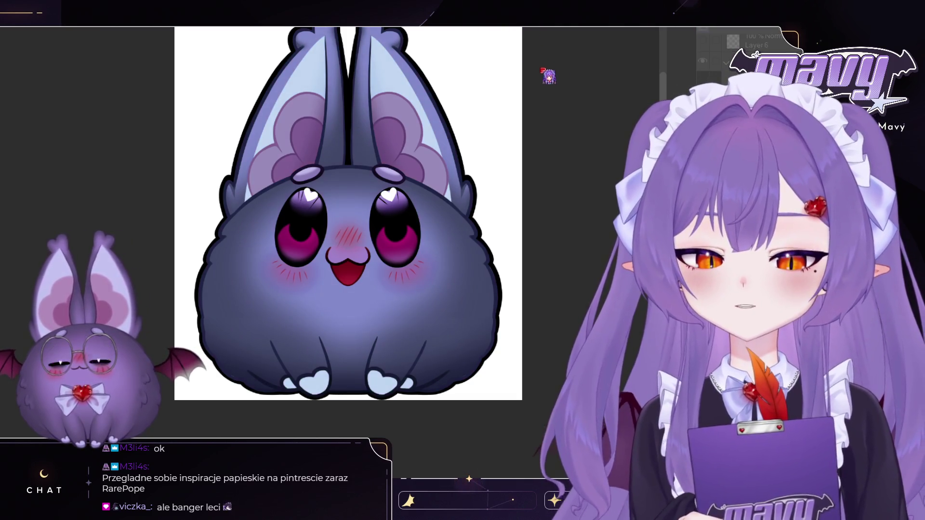
pyautogui.hotkey('ctrl', 'y')
pyautogui.hotkey('ctrl', 'z')
pyautogui.hotkey('ctrl', 'z')
pyautogui.hotkey('ctrl', 'y')
pyautogui.hotkey('ctrl', 'y')
pyautogui.hotkey('ctrl', 'z')
pyautogui.hotkey('ctrl', 'z')
pyautogui.hotkey('ctrl', 'y')
pyautogui.hotkey('ctrl', 'z')
pyautogui.hotkey('ctrl', 'y')
pyautogui.hotkey('ctrl', 'y')
pyautogui.hotkey('ctrl', 'y')
pyautogui.hotkey('ctrl', 'z')
pyautogui.hotkey('ctrl', 'y')
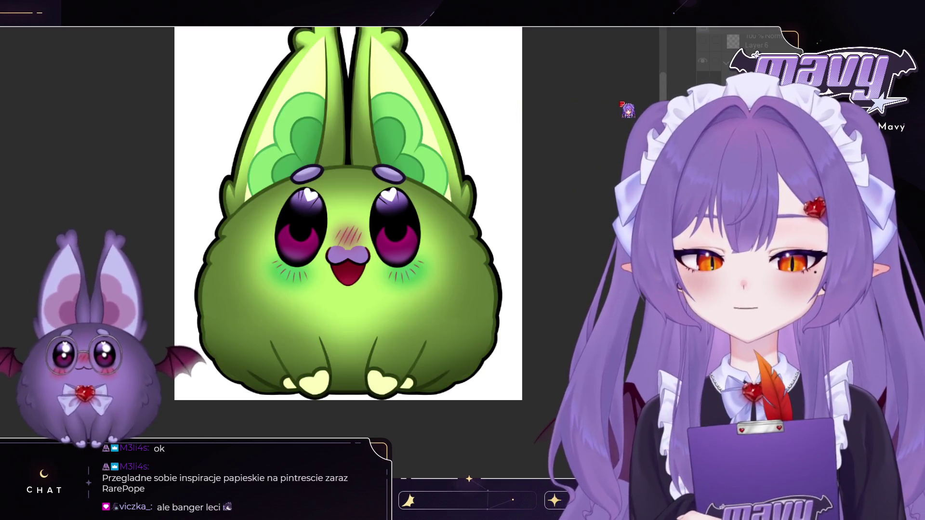
# Step: Rotate the bat's hue to green, darken it toward olive, and fine-tune saturation
pyautogui.moveTo(694, 71); pyautogui.dragTo(431, 85)
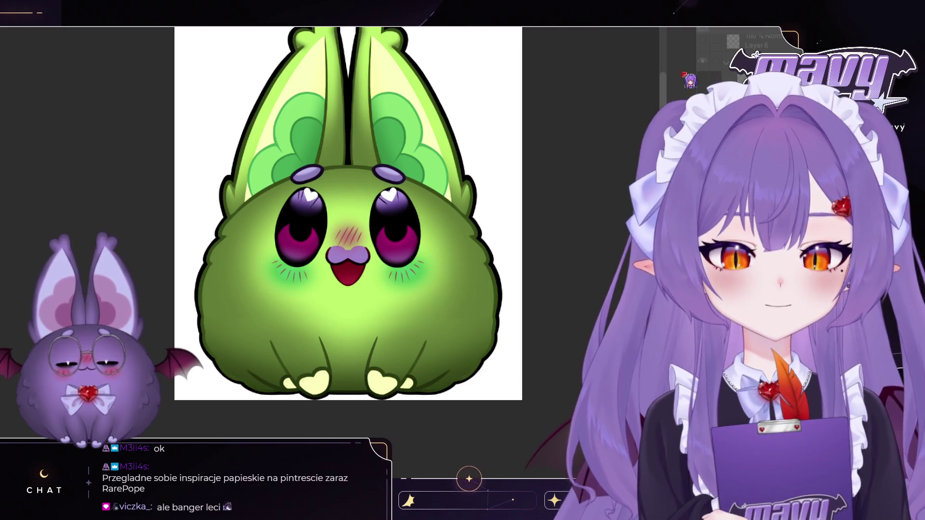
pyautogui.moveTo(585, 137)
pyautogui.mouseDown()
pyautogui.moveTo(611, 138)
pyautogui.moveTo(551, 140)
pyautogui.moveTo(615, 136)
pyautogui.moveTo(552, 118)
pyautogui.mouseUp()
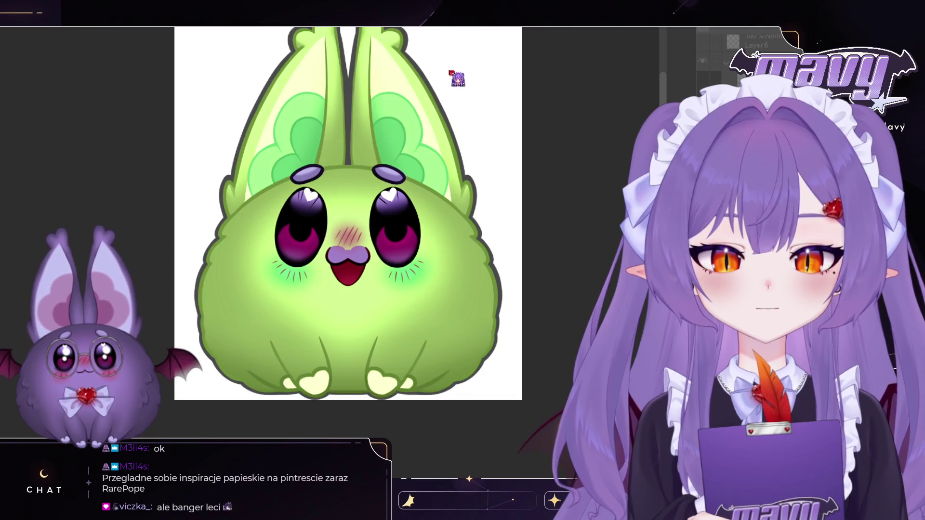
pyautogui.moveTo(615, 136); pyautogui.dragTo(590, 144)
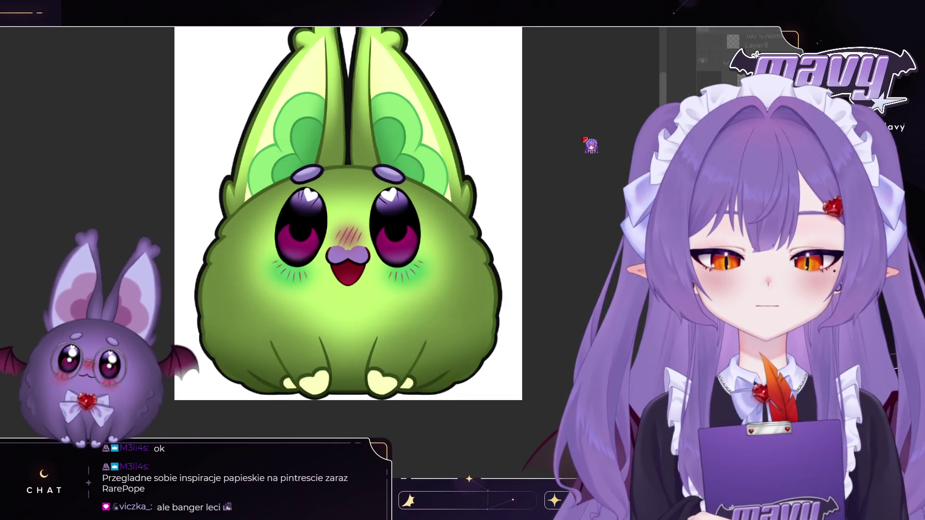
pyautogui.moveTo(638, 101)
pyautogui.mouseDown()
pyautogui.moveTo(433, 97)
pyautogui.moveTo(593, 96)
pyautogui.moveTo(607, 66)
pyautogui.moveTo(444, 65)
pyautogui.mouseUp()
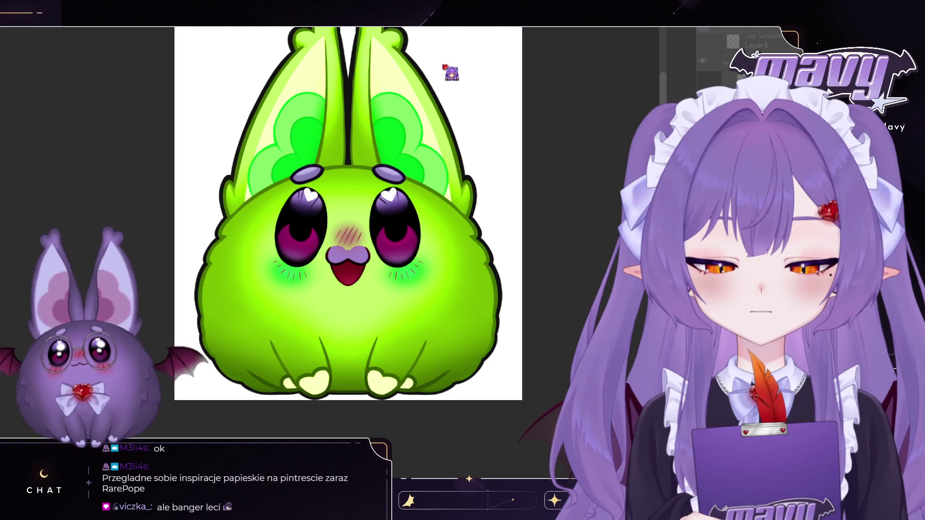
pyautogui.moveTo(526, 101)
pyautogui.mouseDown()
pyautogui.moveTo(450, 99)
pyautogui.moveTo(664, 104)
pyautogui.moveTo(598, 103)
pyautogui.moveTo(613, 103)
pyautogui.mouseUp()
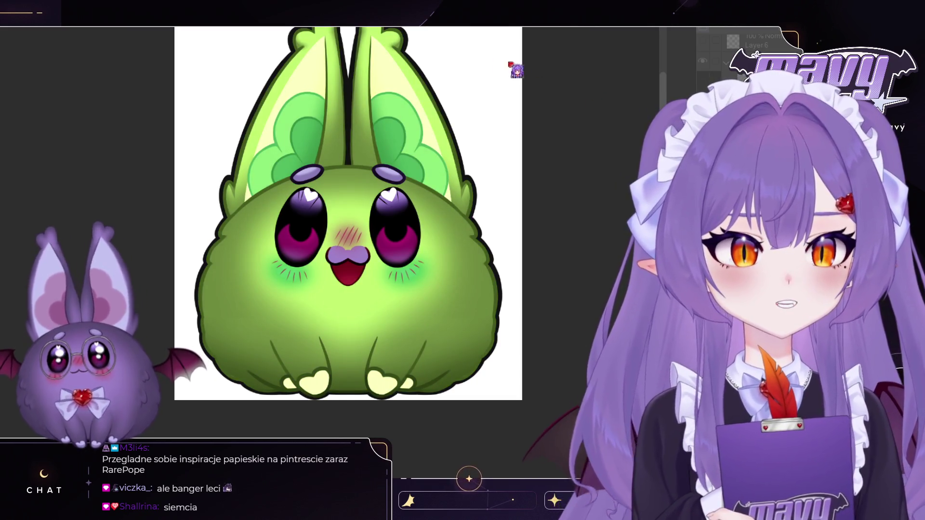